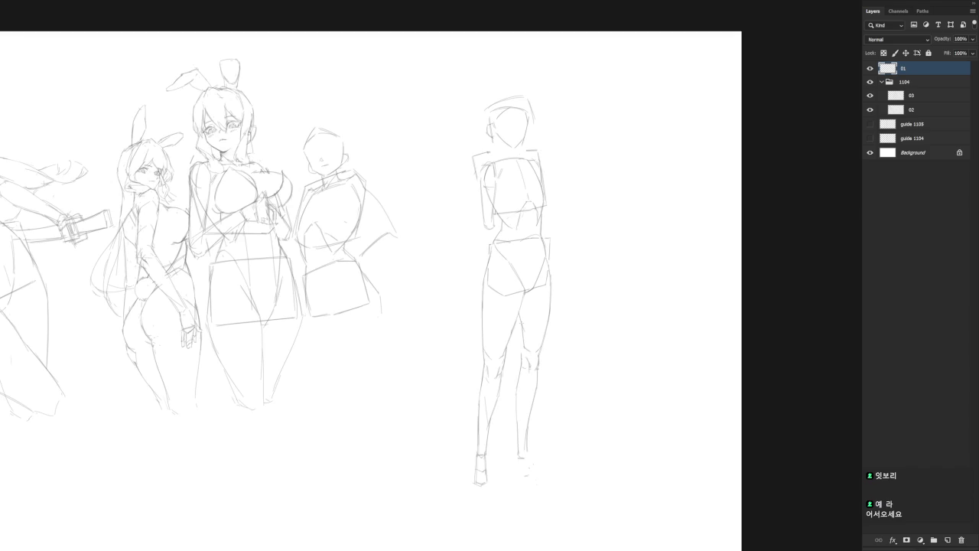
# Draw a new lower-leg line on layer 01, then sketch the right foot with toe marks.
pyautogui.moveTo(540, 354)
pyautogui.mouseDown()
pyautogui.moveTo(534, 349)
pyautogui.moveTo(505, 465)
pyautogui.moveTo(541, 463)
pyautogui.mouseUp()
pyautogui.hotkey('ctrl', 'd')
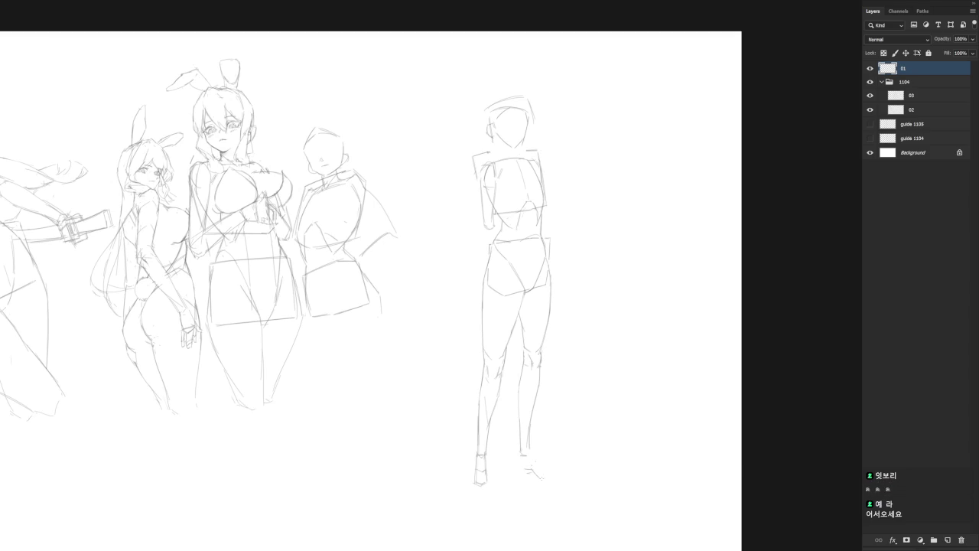
pyautogui.moveTo(531, 447); pyautogui.dragTo(539, 464)
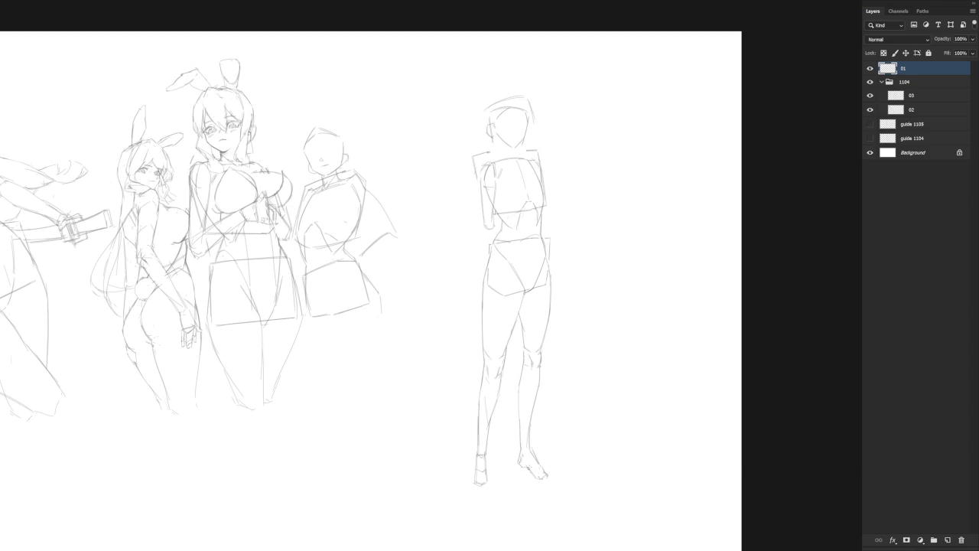
pyautogui.moveTo(539, 464); pyautogui.dragTo(536, 470)
# Add the right foot's tip and top line, plus a line along the lower leg.
pyautogui.moveTo(539, 477); pyautogui.dragTo(543, 480)
pyautogui.moveTo(534, 461); pyautogui.dragTo(544, 475)
pyautogui.moveTo(520, 406); pyautogui.dragTo(519, 434)
# Lasso the right foot and transform it slightly upward.
pyautogui.moveTo(536, 462); pyautogui.dragTo(541, 479)
pyautogui.hotkey('ctrl', 't')
pyautogui.press('Return')
pyautogui.hotkey('ctrl', 'd')
# Lasso and shift the head and upper torso slightly down, then draw a torso centre line.
pyautogui.scroll(-3, 570, 466)
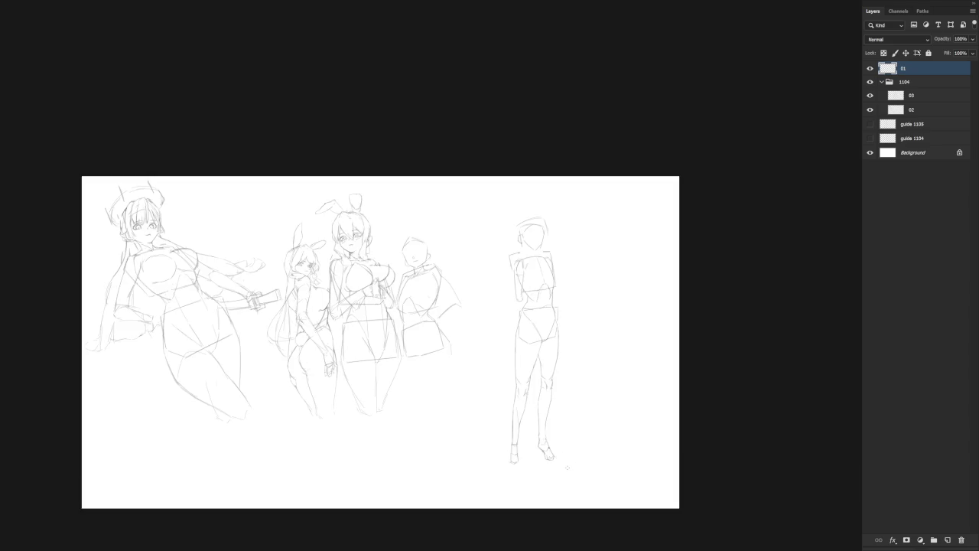
pyautogui.scroll(2, 567, 252)
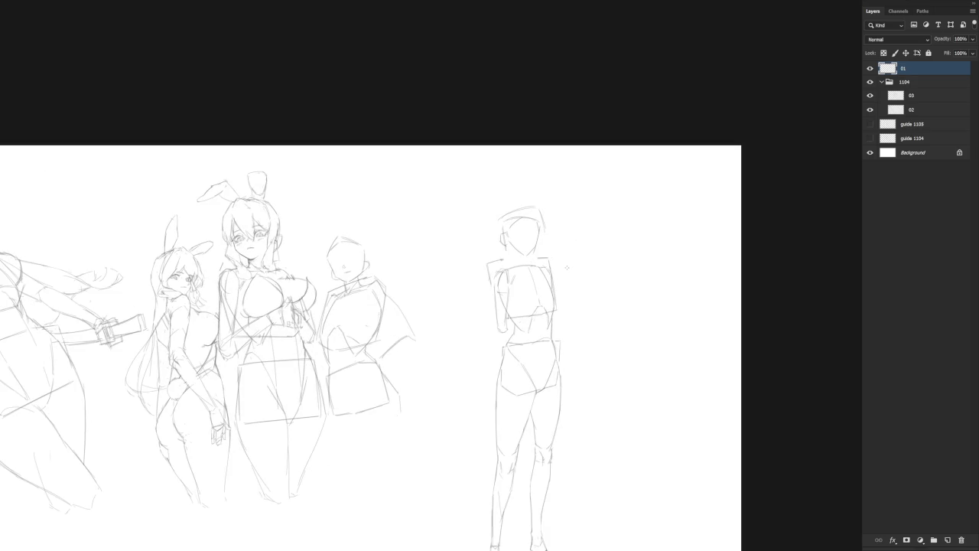
pyautogui.scroll(1, 534, 337)
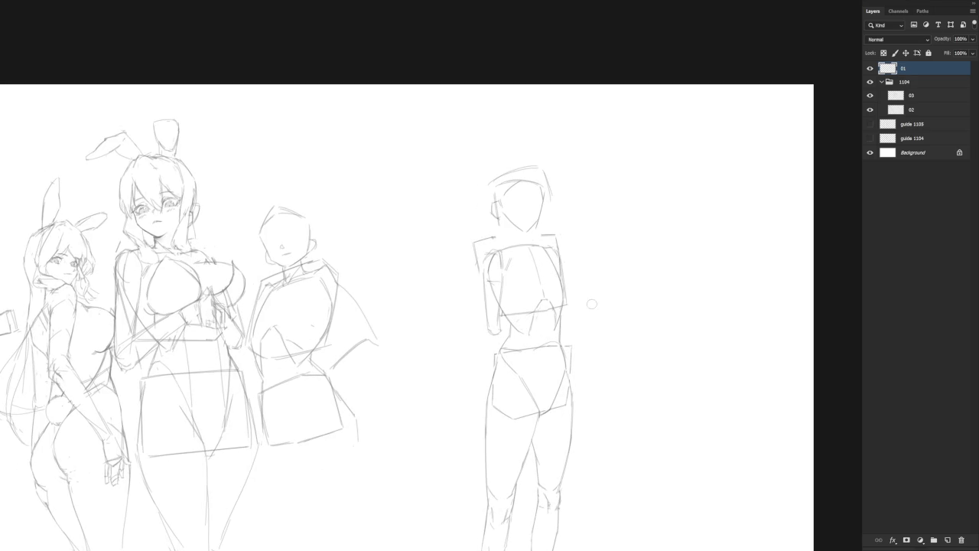
pyautogui.moveTo(505, 329)
pyautogui.mouseDown()
pyautogui.moveTo(542, 278)
pyautogui.moveTo(484, 353)
pyautogui.mouseUp()
pyautogui.hotkey('ctrl', 't')
pyautogui.moveTo(551, 278); pyautogui.dragTo(559, 288)
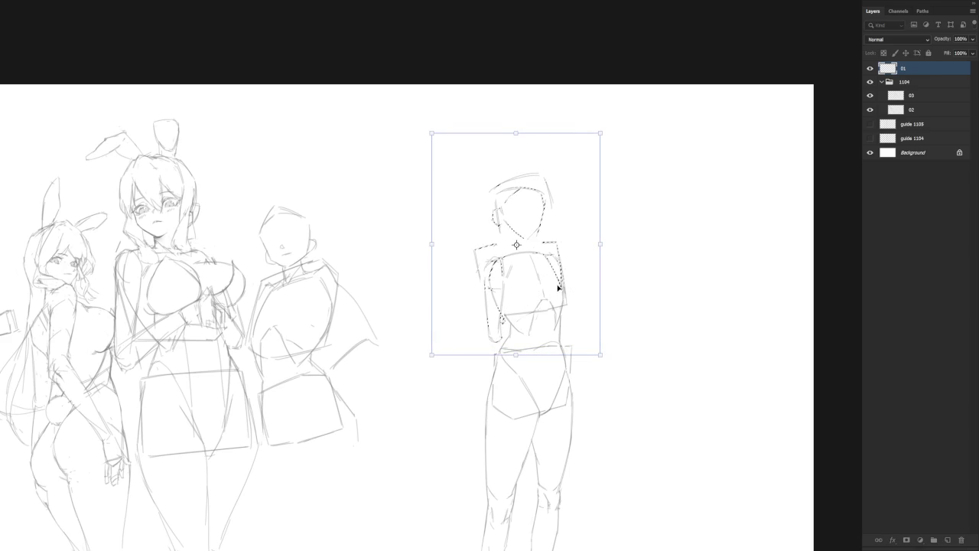
pyautogui.press('Return')
pyautogui.hotkey('ctrl', 'd')
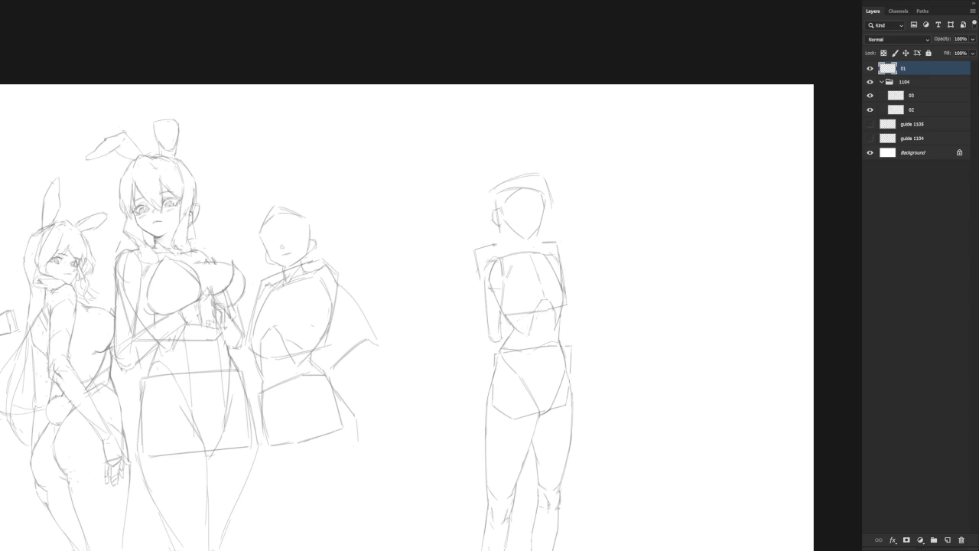
pyautogui.moveTo(531, 318); pyautogui.dragTo(536, 388)
# Redraw the vertical line through torso and hips, starting higher after undoing trials.
pyautogui.hotkey('ctrl', 'z')
pyautogui.moveTo(557, 325); pyautogui.dragTo(557, 379)
pyautogui.hotkey('ctrl', 'z')
pyautogui.moveTo(557, 318); pyautogui.dragTo(556, 367)
# Zoom around the figure and add a short stroke at the shoulder edge.
pyautogui.scroll(-3, 579, 378)
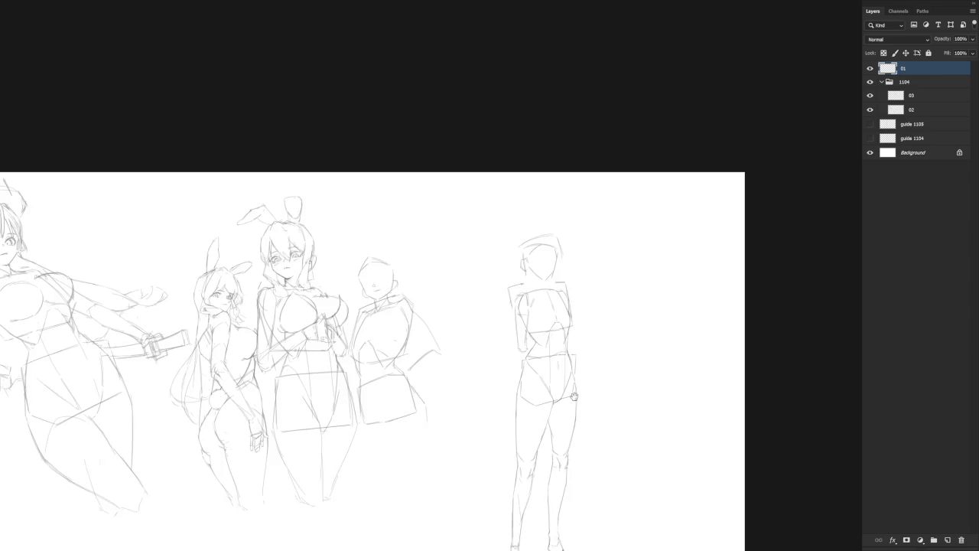
pyautogui.scroll(2, 578, 373)
pyautogui.scroll(-1, 588, 321)
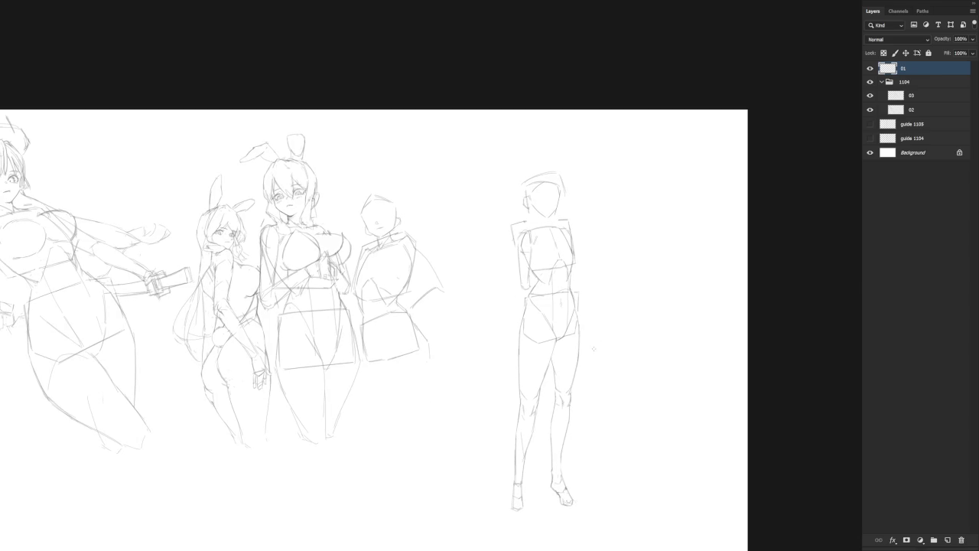
pyautogui.scroll(-1, 593, 368)
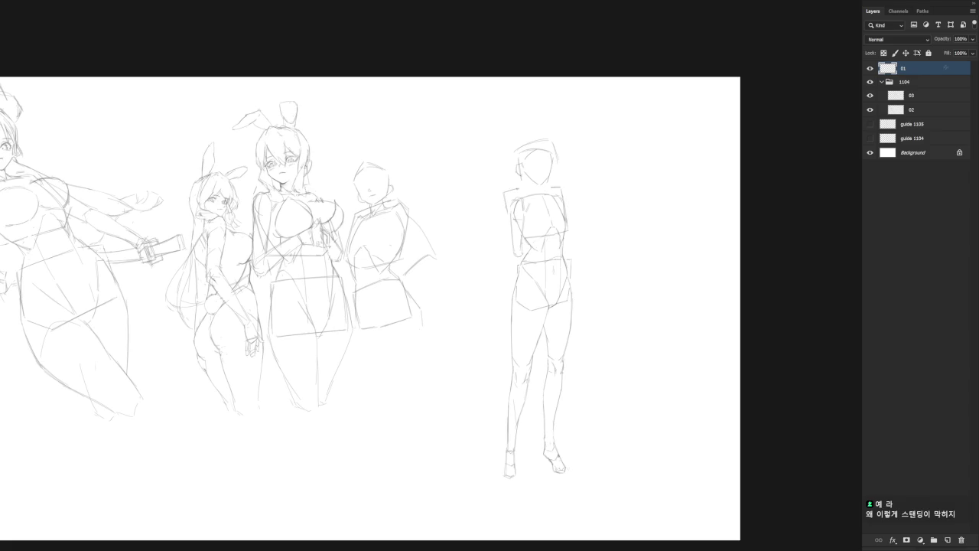
pyautogui.scroll(1, 544, 302)
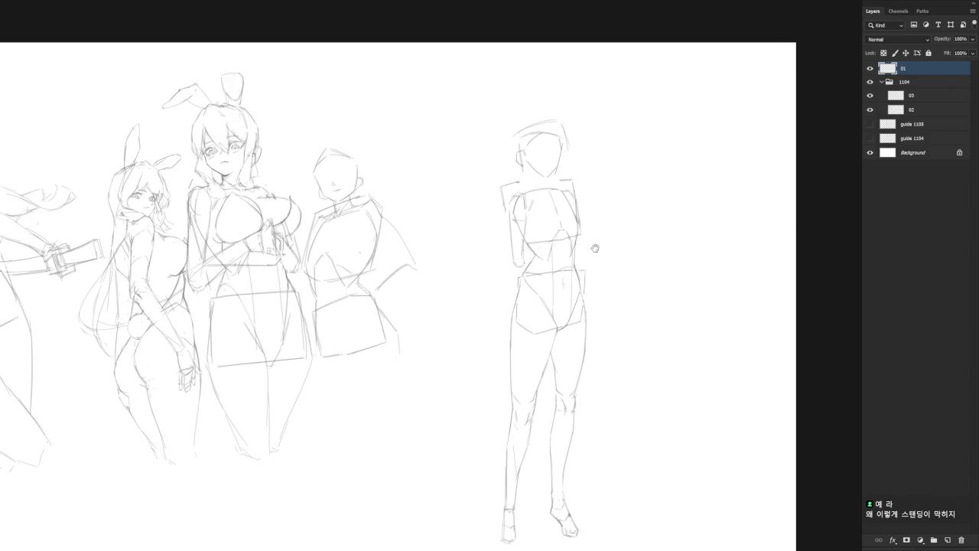
pyautogui.scroll(1, 589, 229)
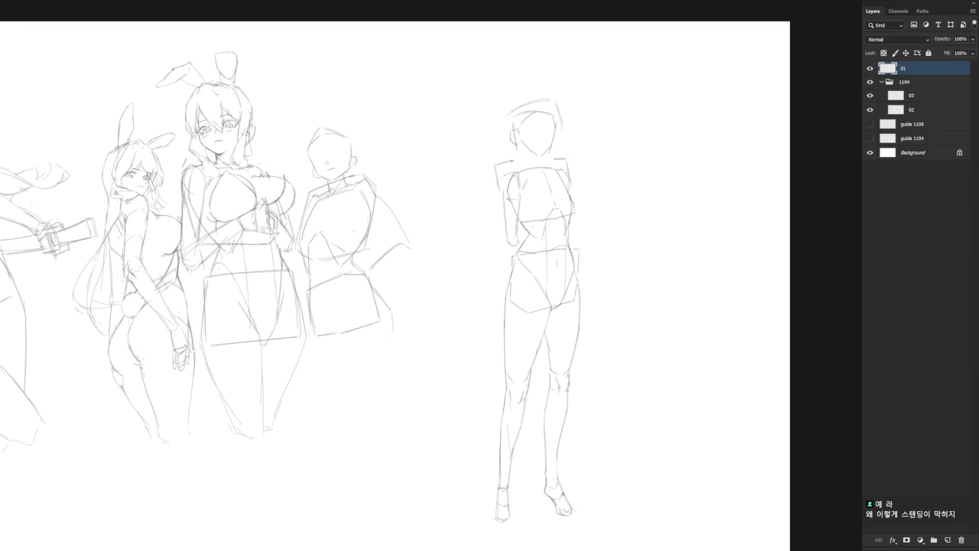
pyautogui.moveTo(504, 176); pyautogui.dragTo(503, 193)
# Add a side stroke, then try left arm and hip strokes and undo them.
pyautogui.press('v')
pyautogui.moveTo(571, 216); pyautogui.dragTo(576, 235)
pyautogui.moveTo(503, 204); pyautogui.dragTo(505, 232)
pyautogui.moveTo(505, 233); pyautogui.dragTo(512, 308)
pyautogui.moveTo(505, 273); pyautogui.dragTo(510, 305)
pyautogui.moveTo(507, 301)
pyautogui.mouseDown()
pyautogui.moveTo(510, 337)
pyautogui.moveTo(515, 321)
pyautogui.mouseUp()
pyautogui.hotkey('ctrl', 'z')
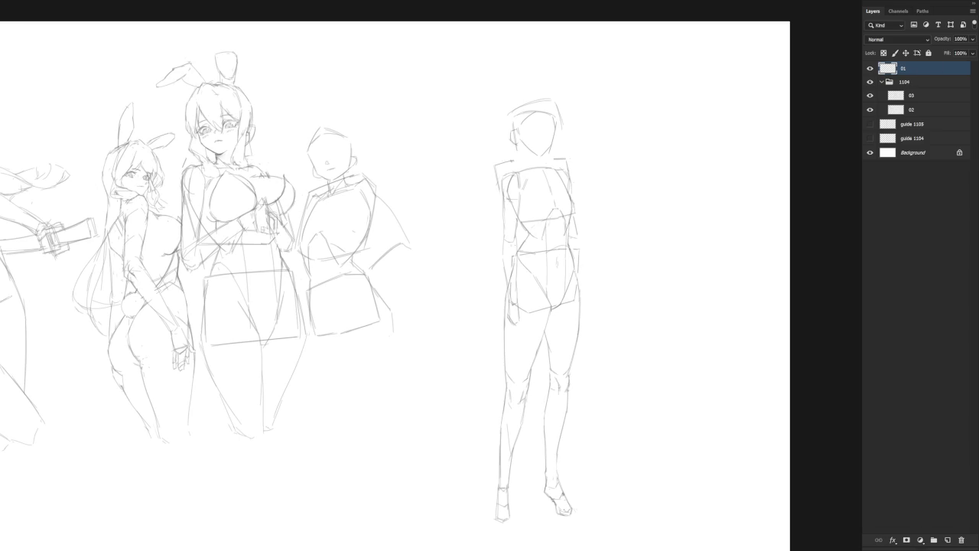
pyautogui.hotkey('ctrl', 'z')
pyautogui.hotkey('ctrl', 'z')
pyautogui.hotkey('ctrl', 'z')
pyautogui.hotkey('ctrl', 'z')
pyautogui.hotkey('ctrl', 'z')
pyautogui.press('b')
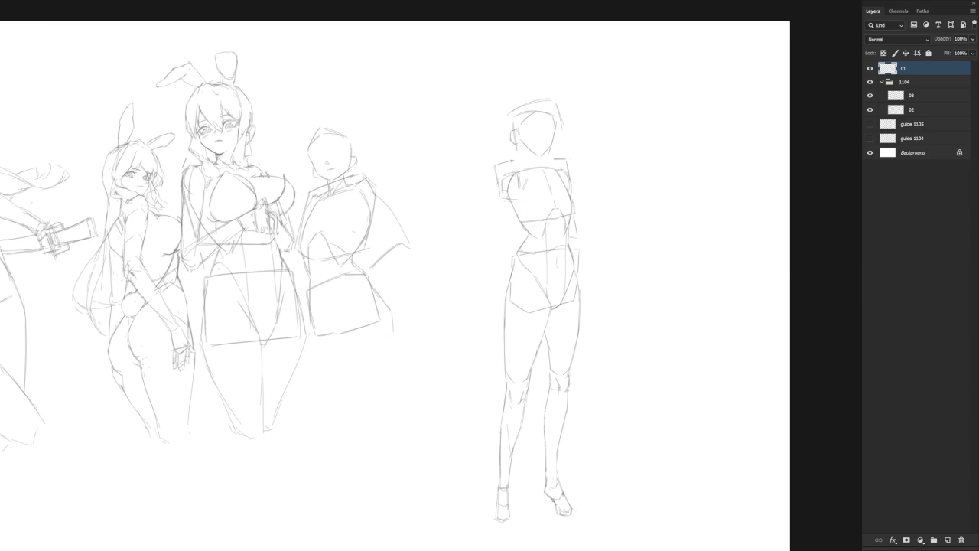
# Redraw a shorter line along the left arm.
pyautogui.moveTo(498, 197); pyautogui.dragTo(499, 236)
pyautogui.hotkey('ctrl', 'z')
pyautogui.moveTo(497, 196); pyautogui.dragTo(497, 225)
# Reshape the right shoulder and extend the arm line down toward the hip.
pyautogui.moveTo(517, 164)
pyautogui.mouseDown()
pyautogui.moveTo(513, 182)
pyautogui.moveTo(525, 190)
pyautogui.moveTo(492, 243)
pyautogui.mouseUp()
pyautogui.moveTo(521, 191); pyautogui.dragTo(507, 229)
pyautogui.moveTo(519, 191); pyautogui.dragTo(500, 244)
pyautogui.hotkey('ctrl', 'z')
# Sketch marks at the left shoulder and a stroke down the left upper arm.
pyautogui.hotkey('ctrl', 'z')
pyautogui.moveTo(501, 190); pyautogui.dragTo(496, 208)
pyautogui.hotkey('ctrl', 'z')
pyautogui.moveTo(505, 179); pyautogui.dragTo(503, 197)
# Lasso the left foot and scale it up slightly with Free Transform.
pyautogui.scroll(-2, 547, 218)
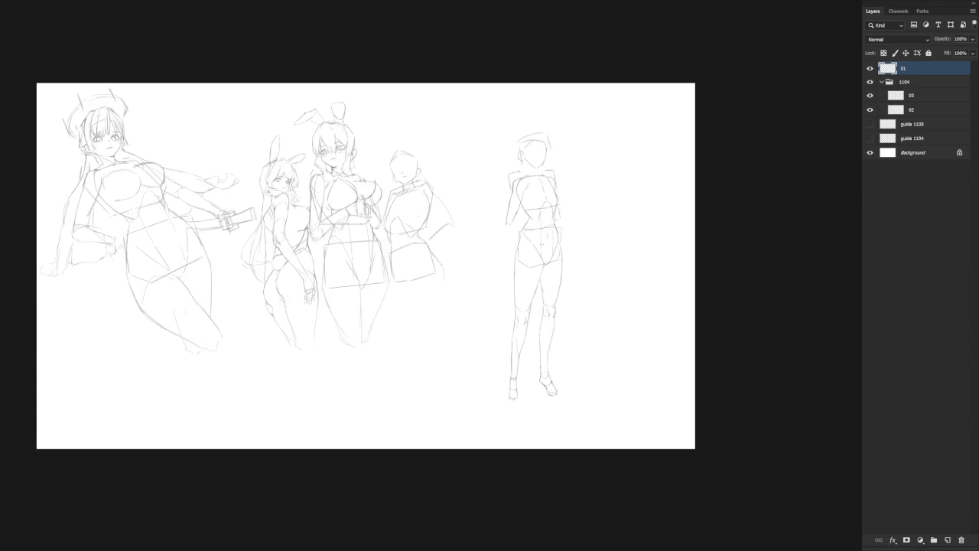
pyautogui.scroll(3, 542, 245)
pyautogui.scroll(-2, 547, 352)
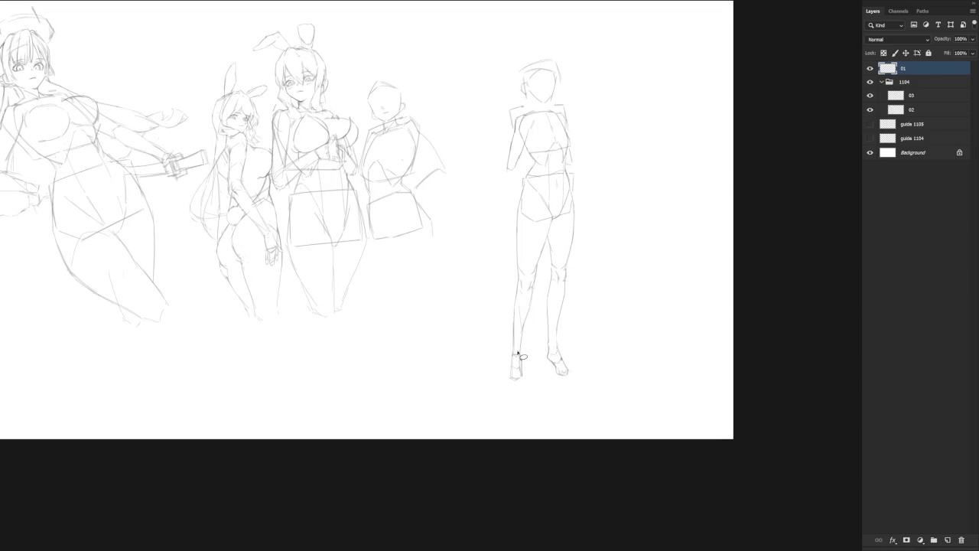
pyautogui.moveTo(514, 353); pyautogui.dragTo(520, 373)
pyautogui.hotkey('ctrl', 't')
pyautogui.scroll(1, 520, 371)
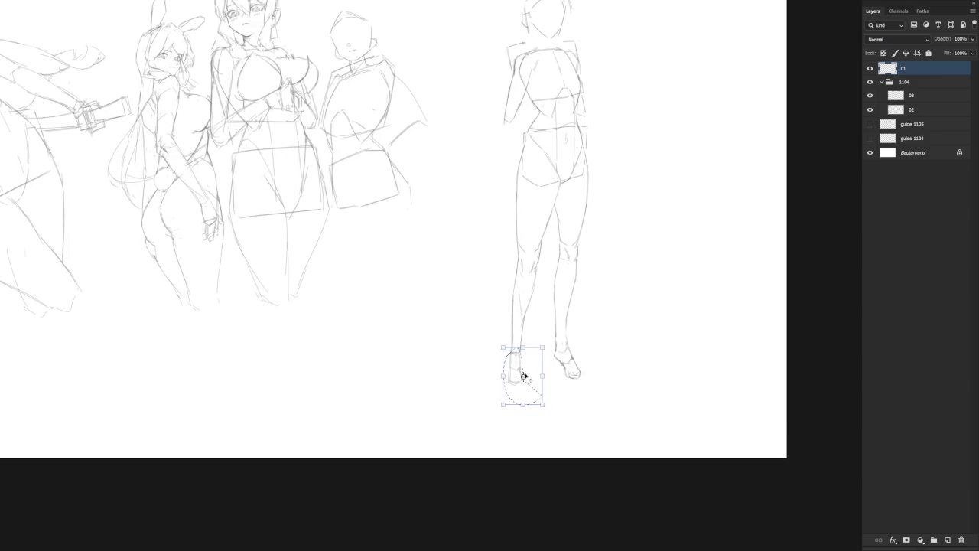
pyautogui.moveTo(543, 404); pyautogui.dragTo(545, 413)
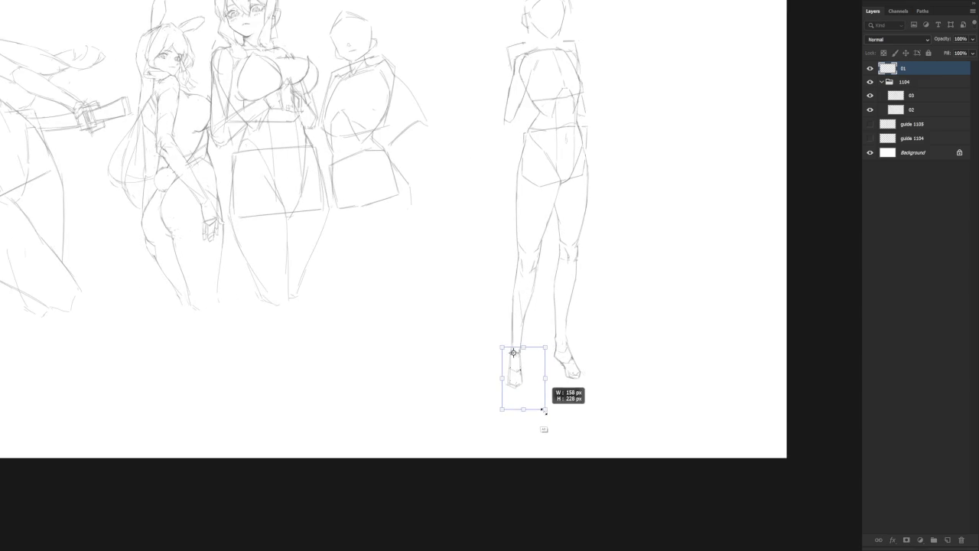
pyautogui.press('Return')
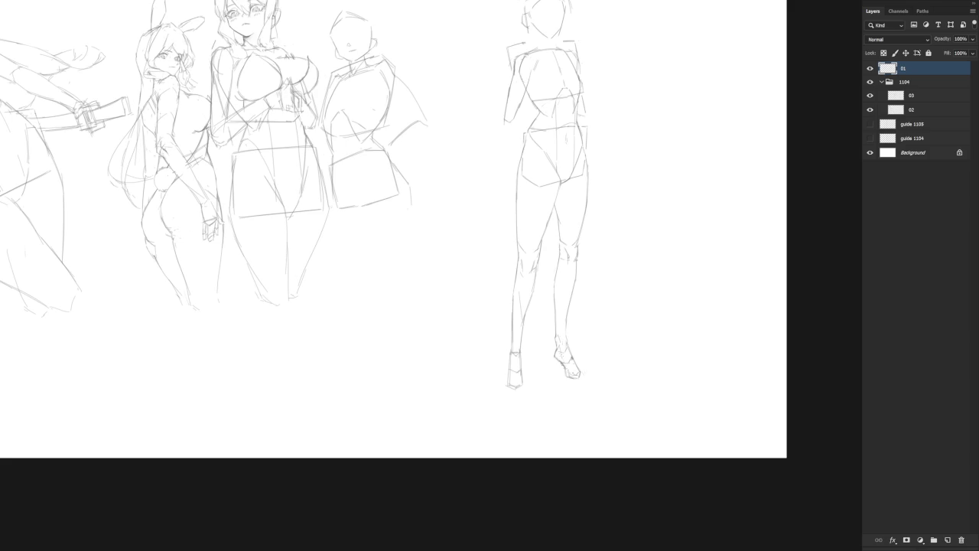
pyautogui.moveTo(564, 362); pyautogui.dragTo(571, 375)
pyautogui.moveTo(518, 358); pyautogui.dragTo(523, 369)
pyautogui.moveTo(510, 356); pyautogui.dragTo(509, 390)
pyautogui.scroll(3, 598, 287)
pyautogui.hscroll(2, 598, 287)
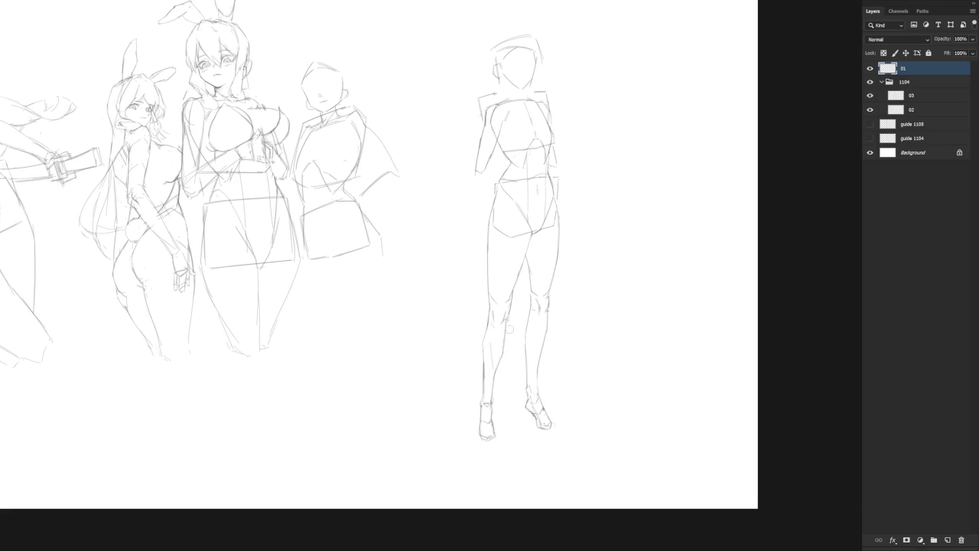
pyautogui.scroll(-3, 560, 290)
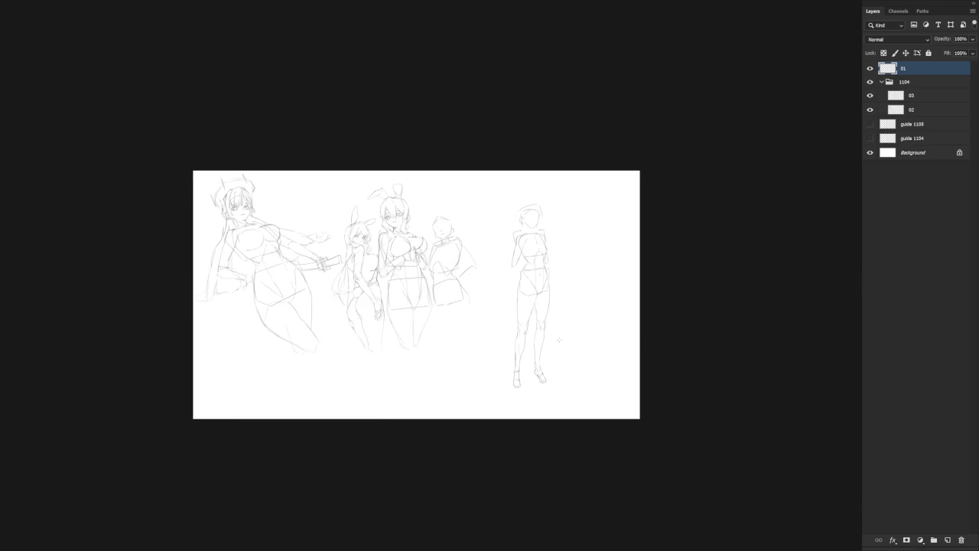
pyautogui.scroll(2, 540, 326)
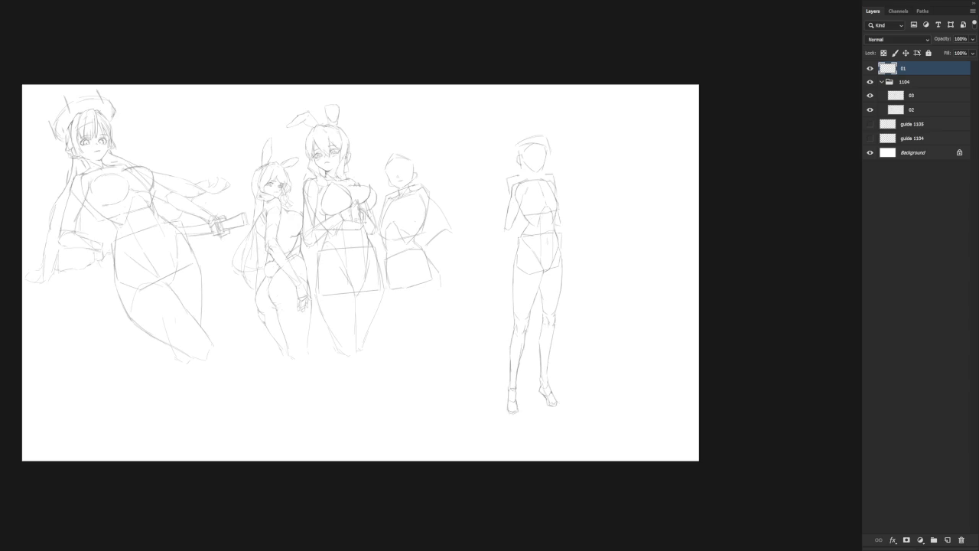
pyautogui.scroll(1, 547, 239)
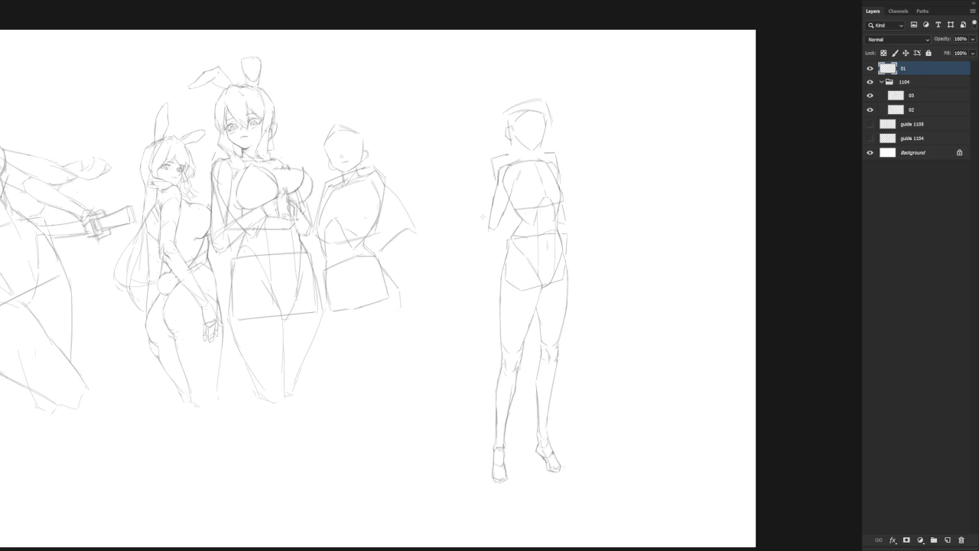
# Rework the shoulder and forearm lines and sketch the arm angling down and outward.
pyautogui.moveTo(494, 187); pyautogui.dragTo(491, 226)
pyautogui.moveTo(499, 167); pyautogui.dragTo(500, 185)
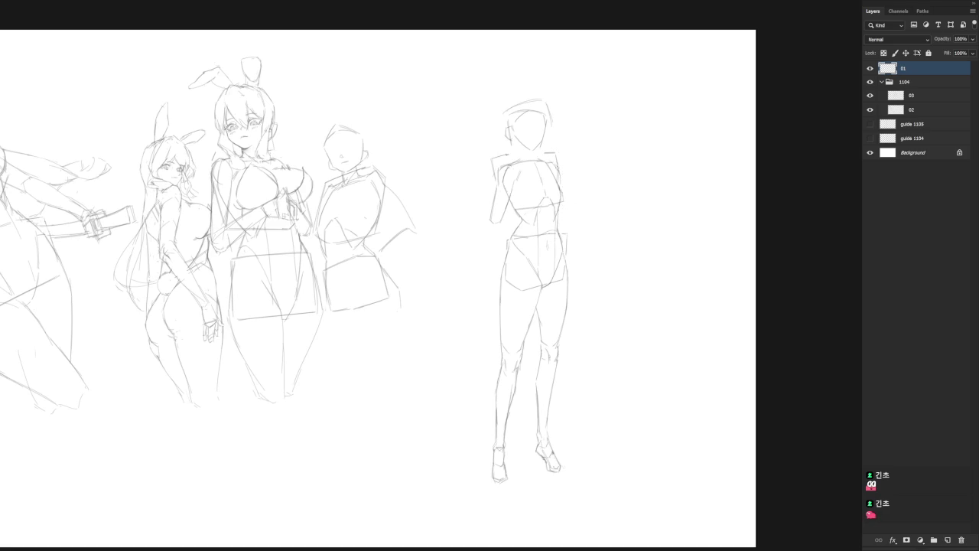
pyautogui.moveTo(564, 182); pyautogui.dragTo(581, 215)
pyautogui.moveTo(493, 214); pyautogui.dragTo(494, 231)
pyautogui.moveTo(485, 230); pyautogui.dragTo(481, 263)
pyautogui.moveTo(583, 215); pyautogui.dragTo(606, 250)
pyautogui.hotkey('ctrl', 'z')
pyautogui.hotkey('ctrl', 'z')
pyautogui.hotkey('ctrl', 'z')
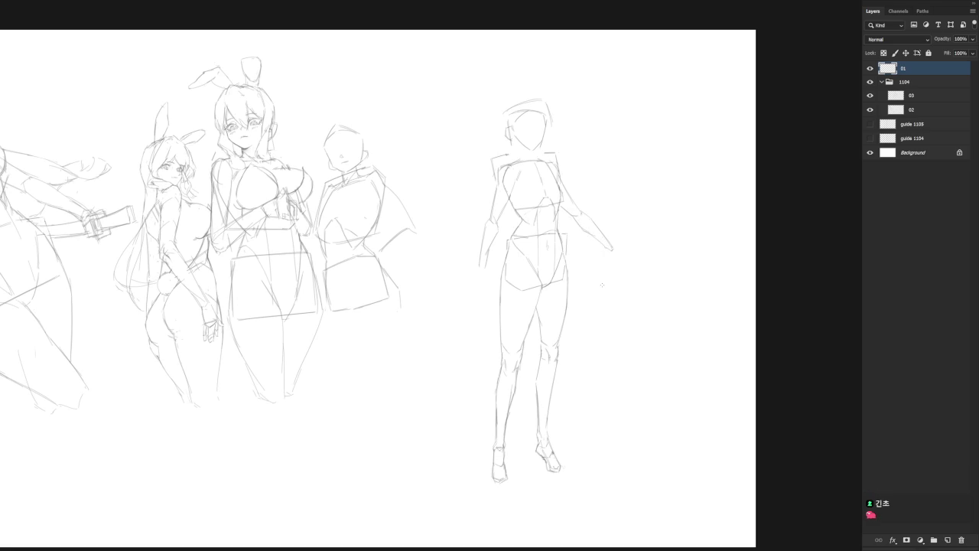
# Redraw the left arm hanging beside the hip, touch up the upper arm, and mark the face contour.
pyautogui.moveTo(489, 215); pyautogui.dragTo(485, 268)
pyautogui.hotkey('ctrl', 'z')
pyautogui.moveTo(495, 235); pyautogui.dragTo(473, 269)
pyautogui.hotkey('ctrl', 'z')
pyautogui.moveTo(489, 222); pyautogui.dragTo(472, 278)
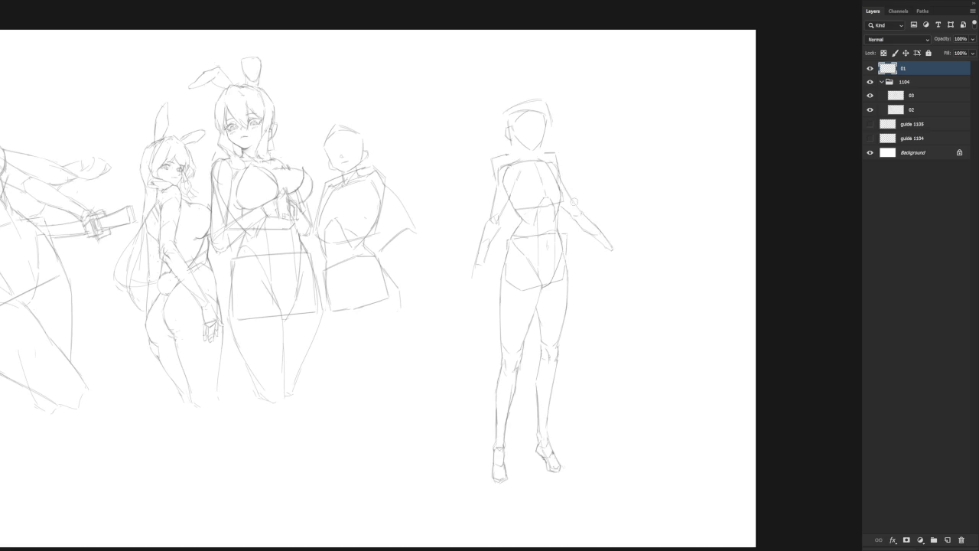
pyautogui.moveTo(564, 185); pyautogui.dragTo(581, 211)
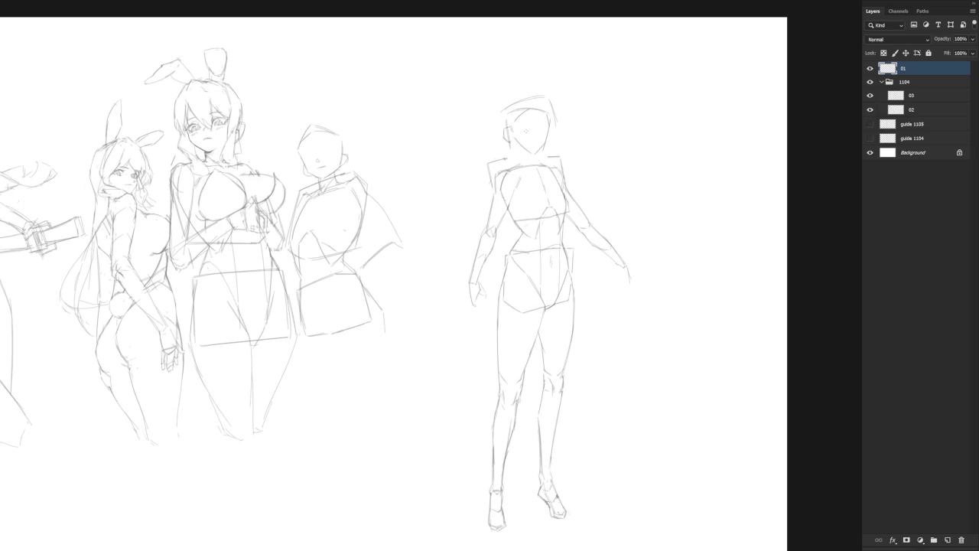
pyautogui.moveTo(512, 134); pyautogui.dragTo(508, 141)
# Zoom in on the standing figure's head.
pyautogui.scroll(1, 536, 134)
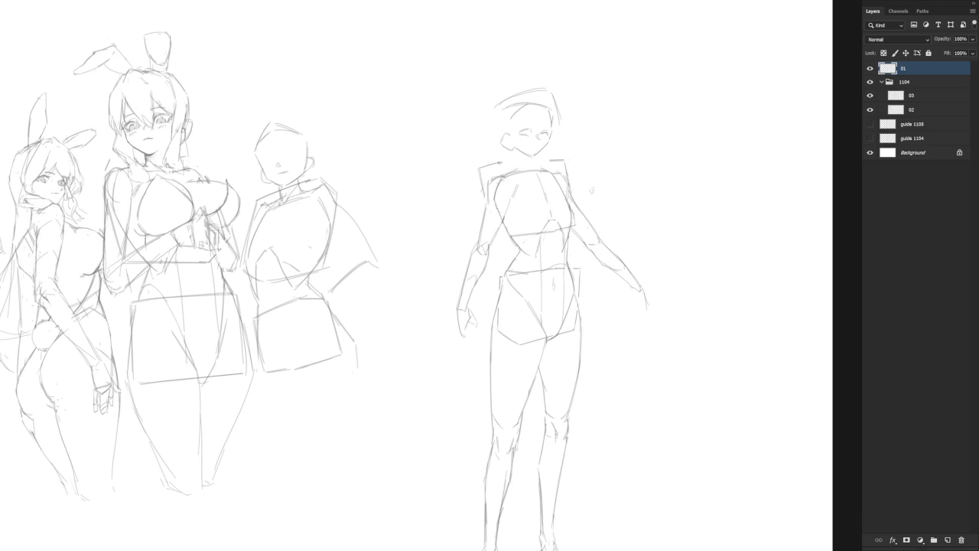
# Rotate the standing figure's outstretched arm about 13° inward around the shoulder pivot.
pyautogui.moveTo(570, 192)
pyautogui.mouseDown()
pyautogui.moveTo(662, 235)
pyautogui.moveTo(571, 194)
pyautogui.mouseUp()
pyautogui.hotkey('ctrl', 't')
pyautogui.moveTo(699, 335); pyautogui.dragTo(676, 378)
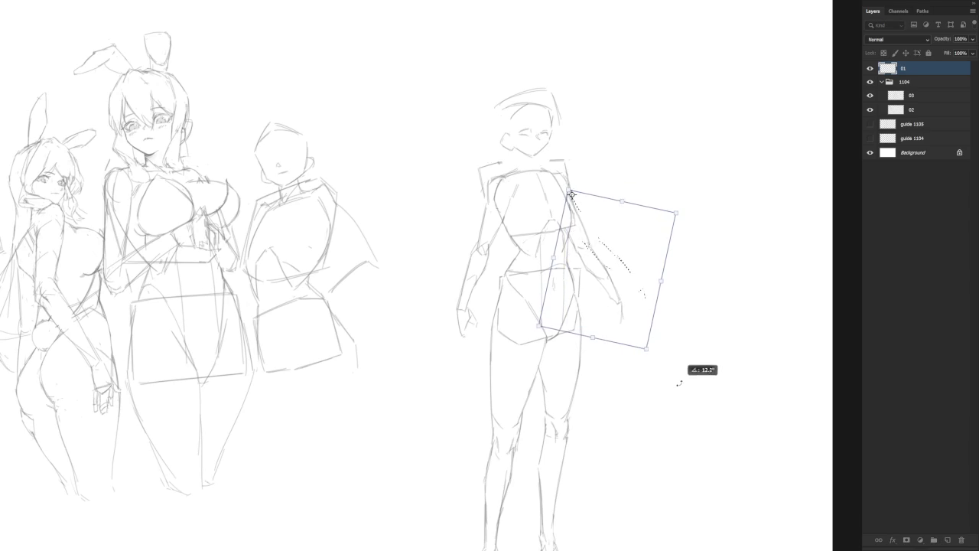
pyautogui.press('Return')
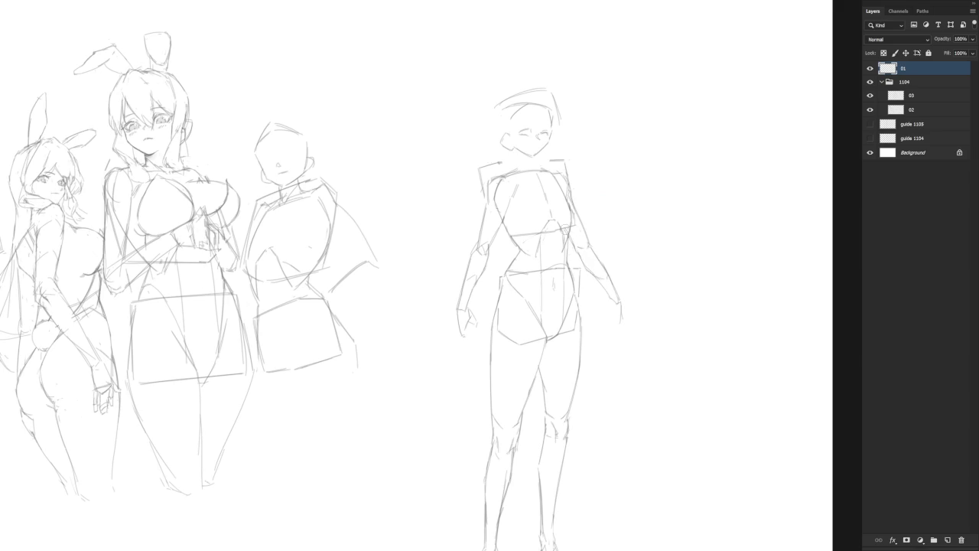
pyautogui.hotkey('ctrl', '0')
pyautogui.moveTo(646, 314); pyautogui.dragTo(612, 312)
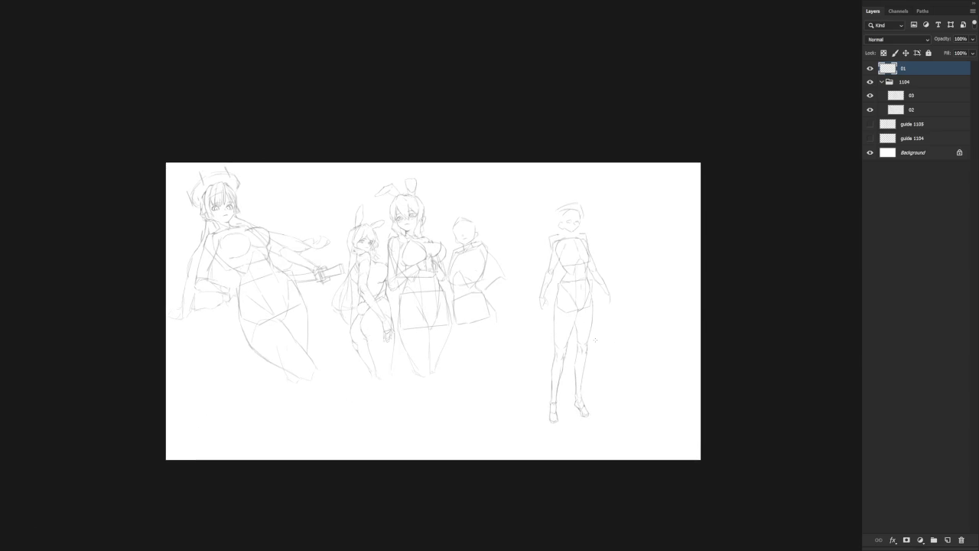
pyautogui.scroll(3, 587, 216)
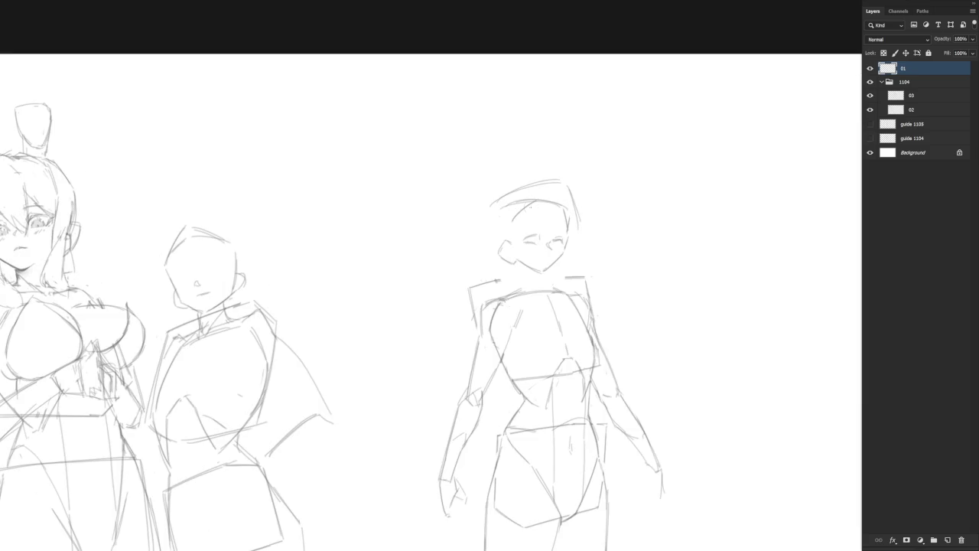
# Redraw the right figure's eye, then close her ear and jaw contour.
pyautogui.moveTo(551, 251)
pyautogui.mouseDown()
pyautogui.moveTo(560, 239)
pyautogui.moveTo(528, 240)
pyautogui.mouseUp()
pyautogui.moveTo(521, 237); pyautogui.dragTo(564, 237)
pyautogui.moveTo(525, 227); pyautogui.dragTo(539, 225)
pyautogui.moveTo(570, 214); pyautogui.dragTo(570, 235)
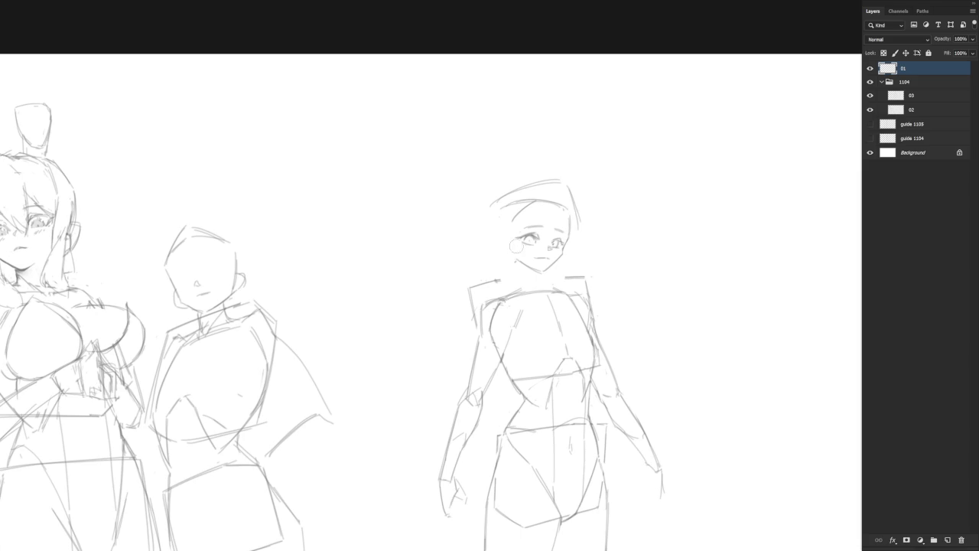
pyautogui.moveTo(510, 240); pyautogui.dragTo(505, 250)
pyautogui.moveTo(502, 259); pyautogui.dragTo(516, 264)
pyautogui.moveTo(511, 232); pyautogui.dragTo(512, 250)
# Hatch darker strokes into her hair, undoing one stray stroke.
pyautogui.moveTo(512, 222); pyautogui.dragTo(542, 202)
pyautogui.moveTo(529, 223)
pyautogui.mouseDown()
pyautogui.moveTo(549, 201)
pyautogui.moveTo(575, 207)
pyautogui.mouseUp()
pyautogui.hotkey('ctrl', 'z')
pyautogui.hotkey('ctrl', 'z')
pyautogui.scroll(-2, 560, 191)
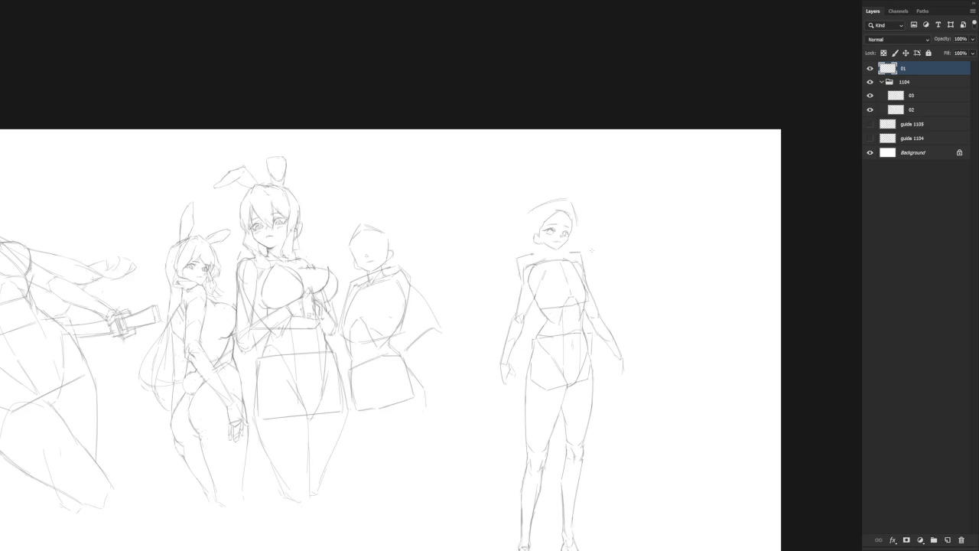
# Shade the standing figure's iris grey and add lashes; a trial darker ear outline is undone.
pyautogui.scroll(3, 555, 222)
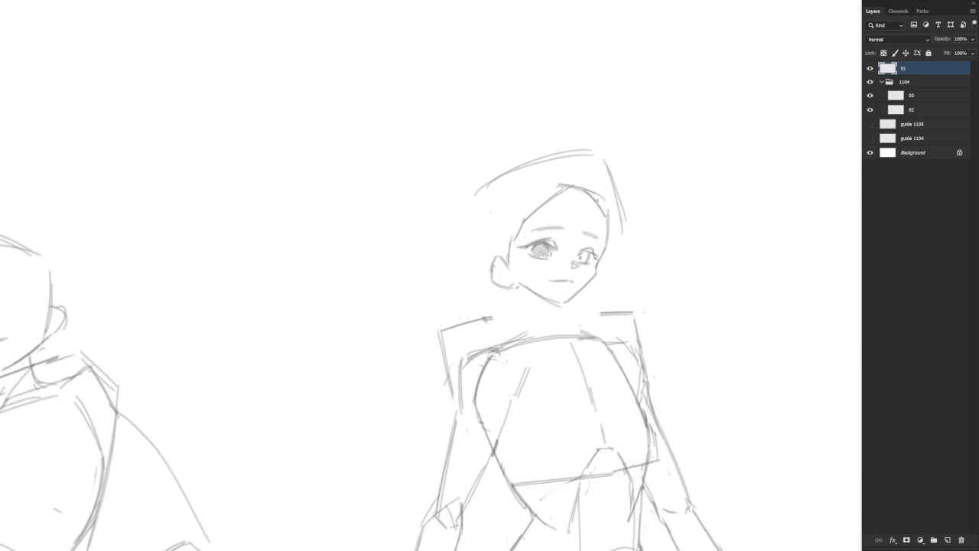
pyautogui.moveTo(578, 254); pyautogui.dragTo(587, 261)
pyautogui.moveTo(491, 263); pyautogui.dragTo(491, 285)
pyautogui.hotkey('ctrl', 'z')
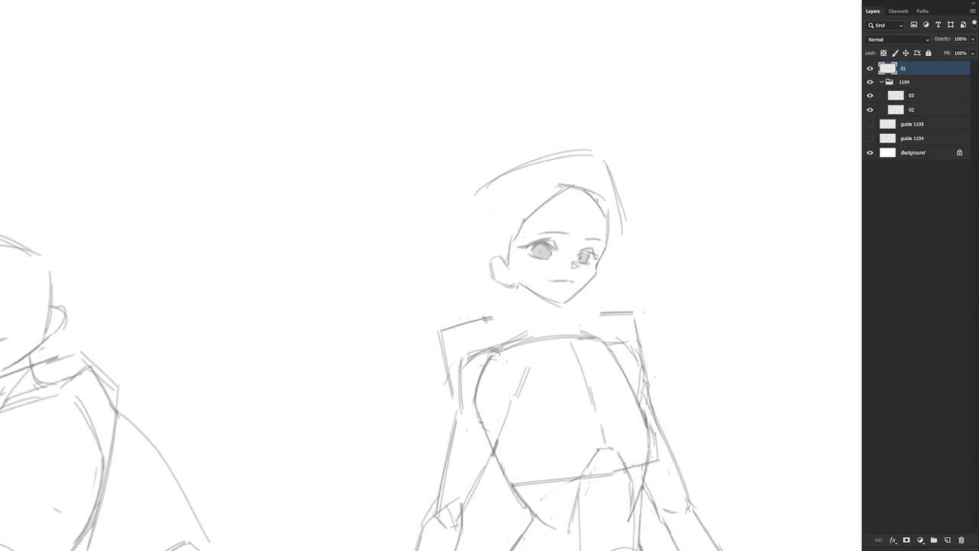
pyautogui.scroll(-3, 617, 321)
pyautogui.scroll(1, 578, 282)
pyautogui.scroll(1, 579, 282)
# Lasso the standing figure's head and rescale it.
pyautogui.moveTo(578, 282); pyautogui.dragTo(550, 285)
pyautogui.hotkey('ctrl', 't')
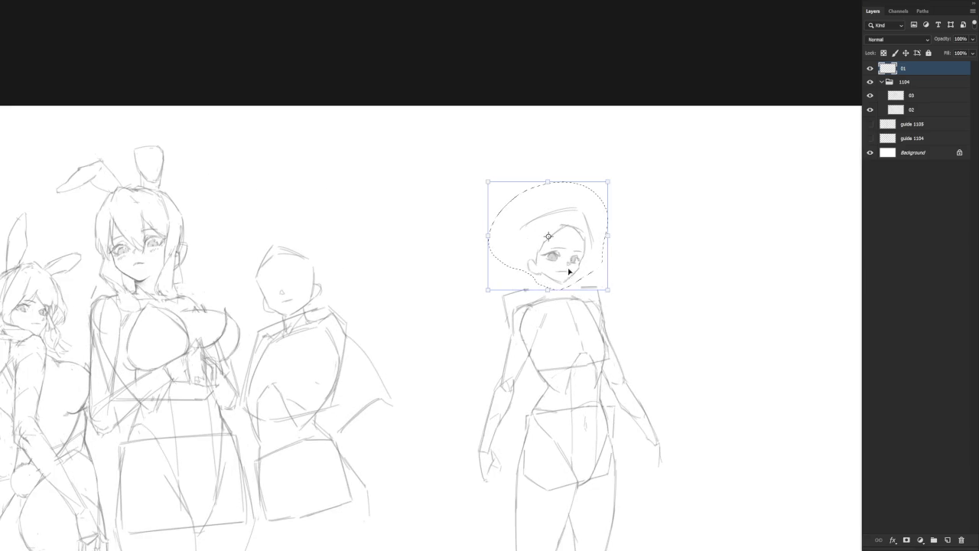
pyautogui.moveTo(609, 181); pyautogui.dragTo(608, 175)
pyautogui.press('Return')
# Reselect the head and sketch neck and chin lines.
pyautogui.moveTo(578, 285)
pyautogui.mouseDown()
pyautogui.moveTo(525, 283)
pyautogui.moveTo(572, 284)
pyautogui.mouseUp()
pyautogui.scroll(-3, 527, 184)
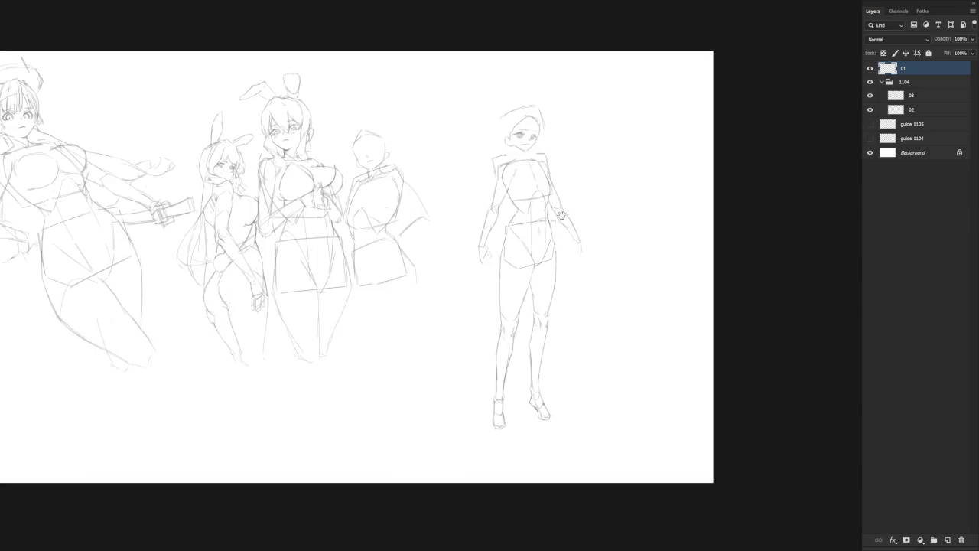
pyautogui.scroll(1, 527, 181)
pyautogui.scroll(1, 527, 180)
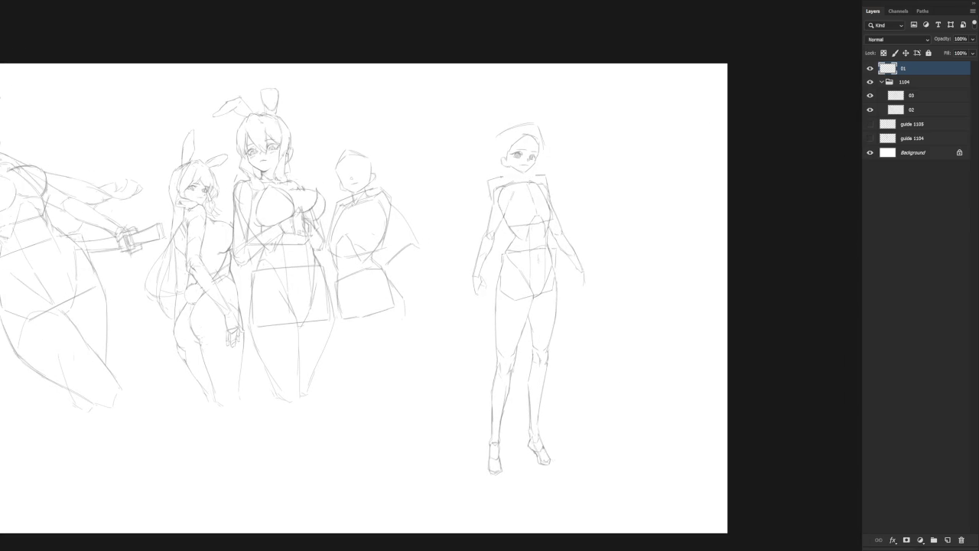
pyautogui.scroll(1, 527, 181)
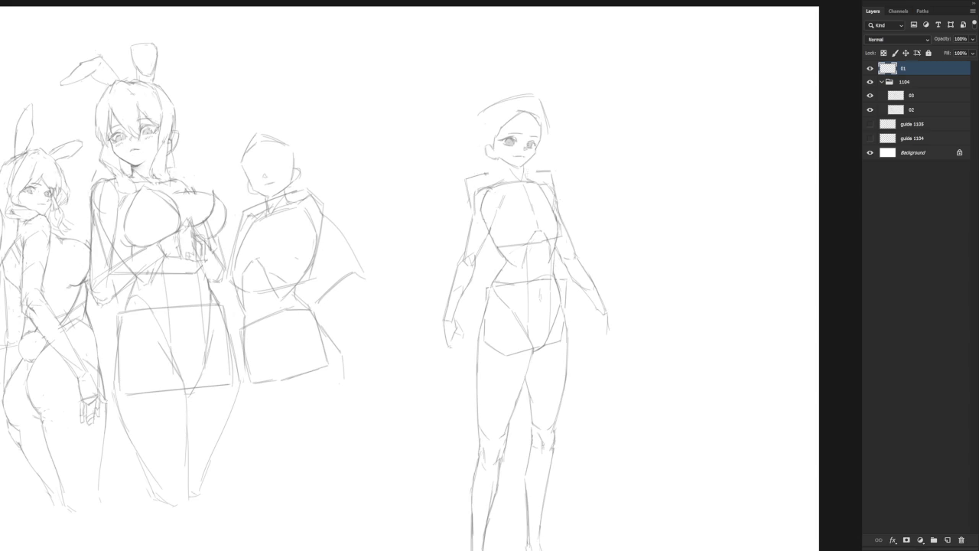
pyautogui.moveTo(508, 163); pyautogui.dragTo(506, 179)
pyautogui.scroll(3, 528, 173)
pyautogui.moveTo(519, 173)
pyautogui.mouseDown()
pyautogui.moveTo(557, 148)
pyautogui.moveTo(429, 33)
pyautogui.moveTo(482, 172)
pyautogui.moveTo(486, 164)
pyautogui.moveTo(511, 184)
pyautogui.moveTo(543, 154)
pyautogui.mouseUp()
# Shift the selected head a few pixels right, then deselect.
pyautogui.hotkey('ctrl', 't')
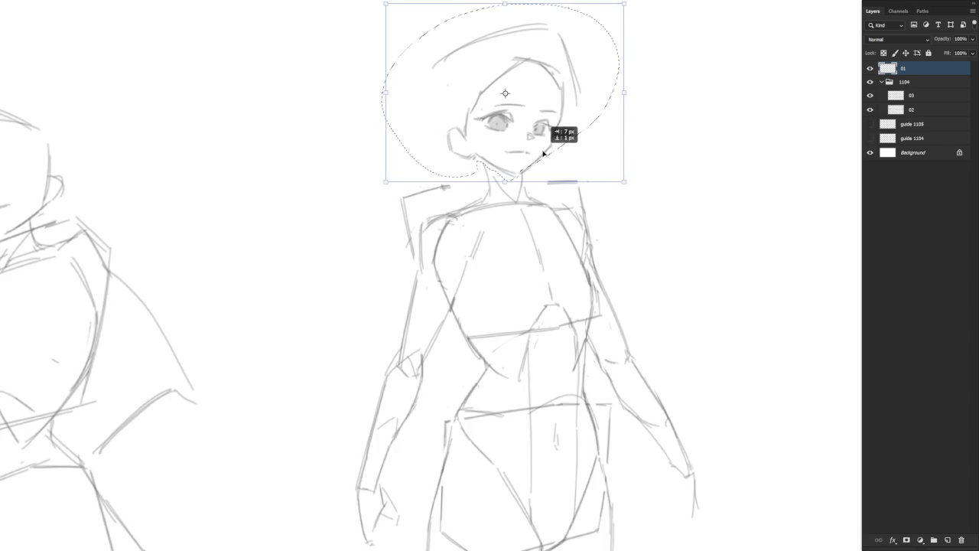
pyautogui.press('Return')
pyautogui.hotkey('ctrl', 'z')
pyautogui.hotkey('ctrl', 'z')
pyautogui.hotkey('ctrl', 'z')
pyautogui.hotkey('ctrl', 't')
pyautogui.moveTo(541, 155); pyautogui.dragTo(547, 153)
pyautogui.press('Return')
pyautogui.hotkey('ctrl', 'd')
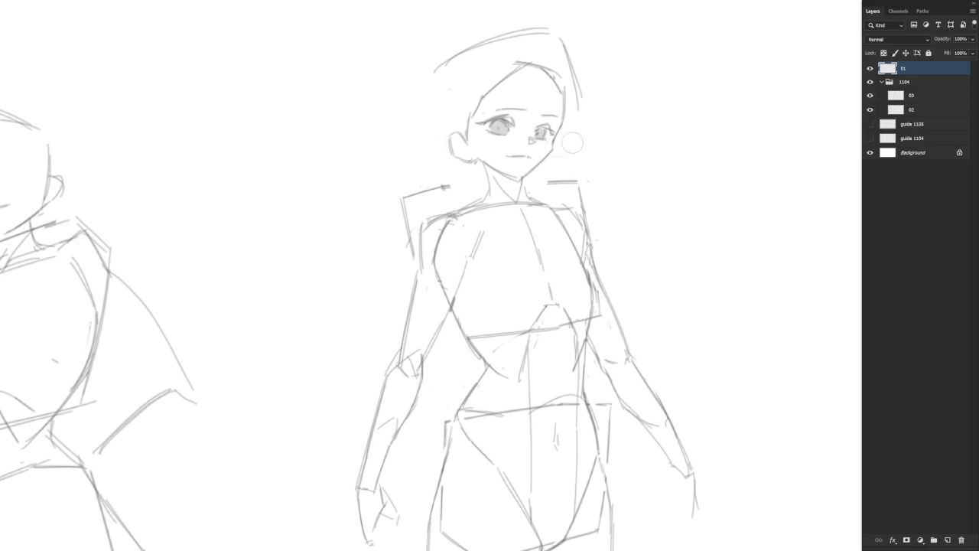
pyautogui.hotkey('ctrl', '-')
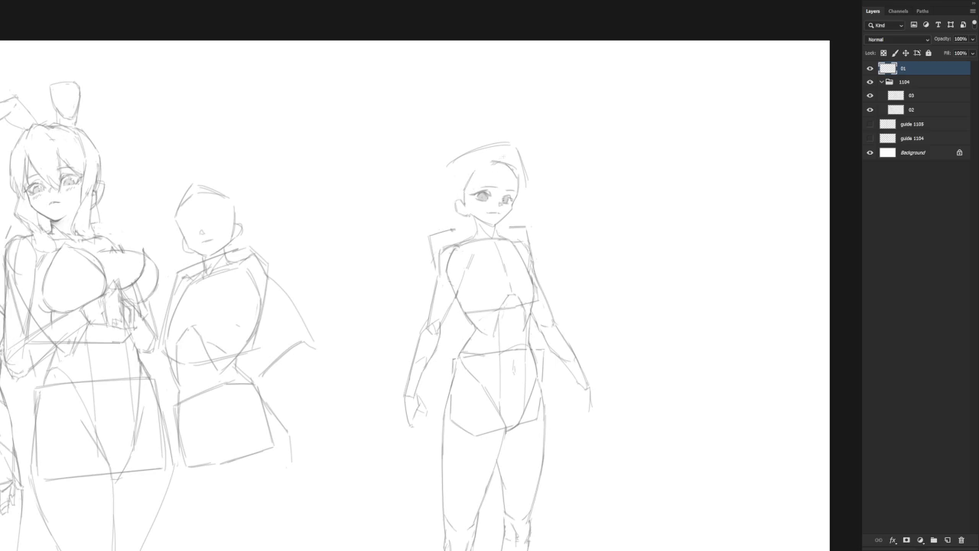
# Sketch new hairline strokes across the forehead and erase the old hair arc.
pyautogui.moveTo(474, 172); pyautogui.dragTo(500, 164)
pyautogui.press('e')
pyautogui.moveTo(454, 159)
pyautogui.mouseDown()
pyautogui.moveTo(506, 143)
pyautogui.moveTo(522, 177)
pyautogui.mouseUp()
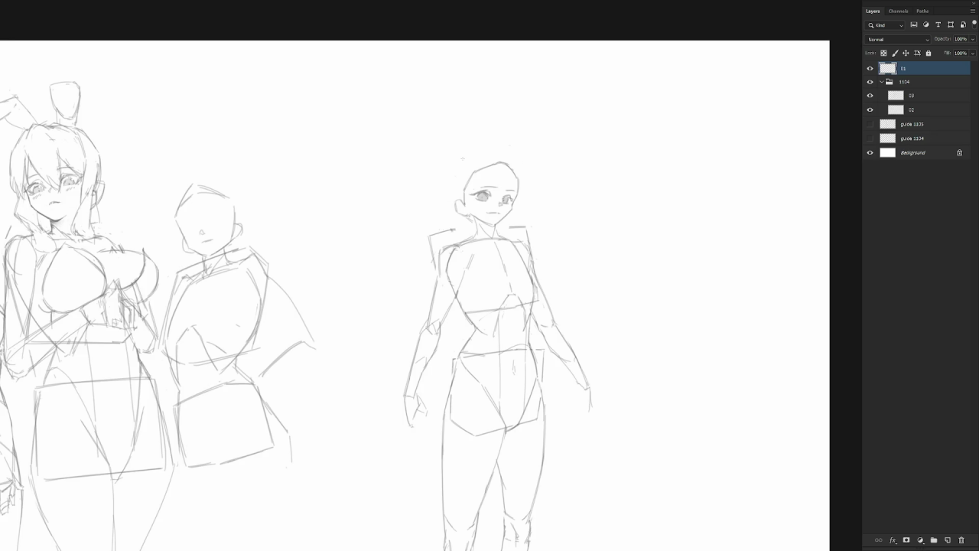
pyautogui.moveTo(443, 181)
pyautogui.mouseDown()
pyautogui.moveTo(456, 202)
pyautogui.moveTo(474, 151)
pyautogui.moveTo(505, 149)
pyautogui.moveTo(525, 180)
pyautogui.moveTo(514, 210)
pyautogui.mouseUp()
pyautogui.hotkey('ctrl', 'z')
pyautogui.hotkey('ctrl', '0')
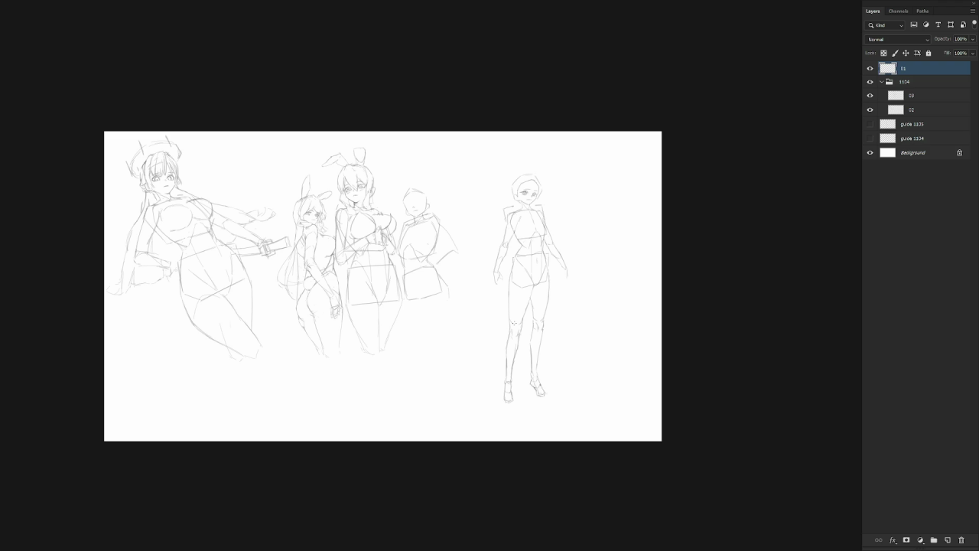
pyautogui.scroll(4, 555, 191)
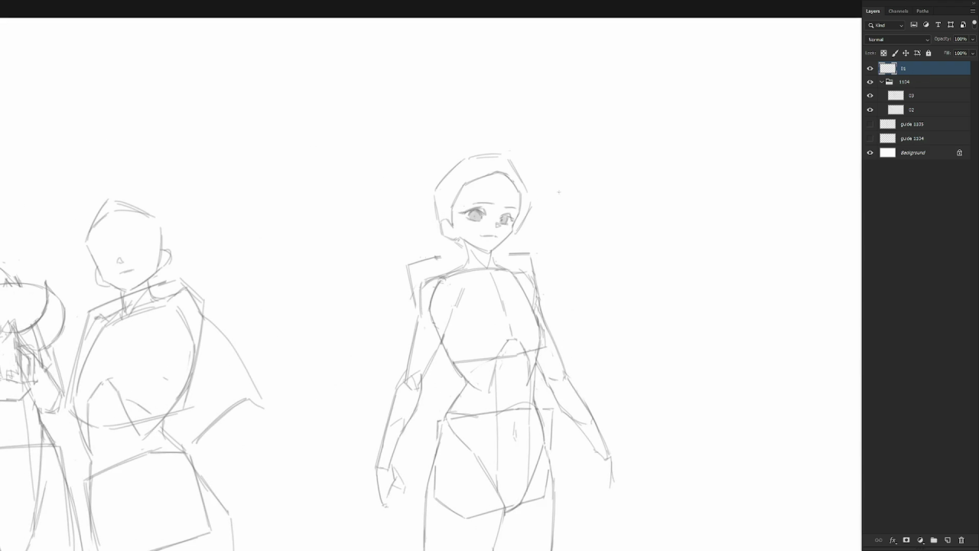
# Retrace the standing figure's jawline darker in a mirrored view.
pyautogui.hscroll(-3, 581, 275)
pyautogui.scroll(-3, 608, 361)
pyautogui.press('h')
pyautogui.scroll(1, 497, 352)
pyautogui.scroll(5, 430, 206)
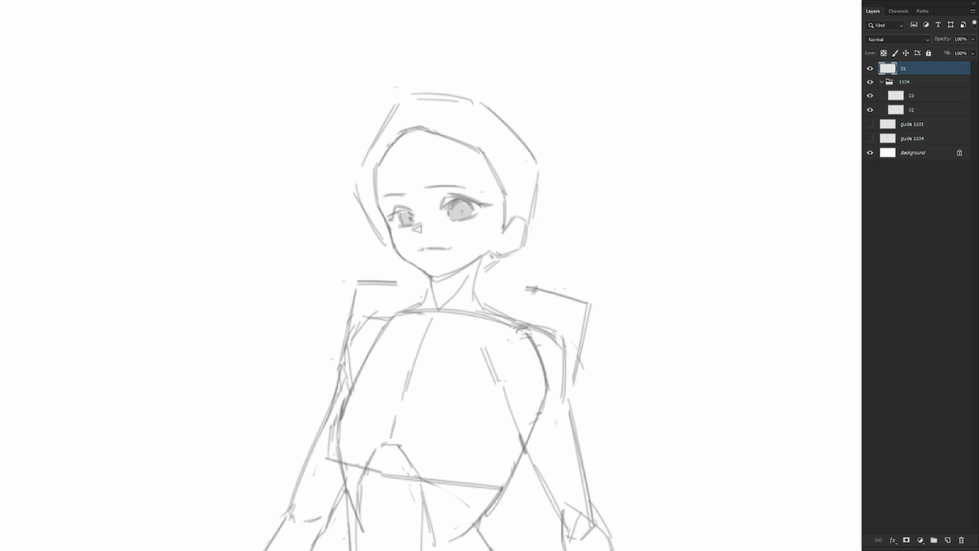
pyautogui.moveTo(433, 277)
pyautogui.mouseDown()
pyautogui.moveTo(471, 263)
pyautogui.moveTo(450, 199)
pyautogui.mouseUp()
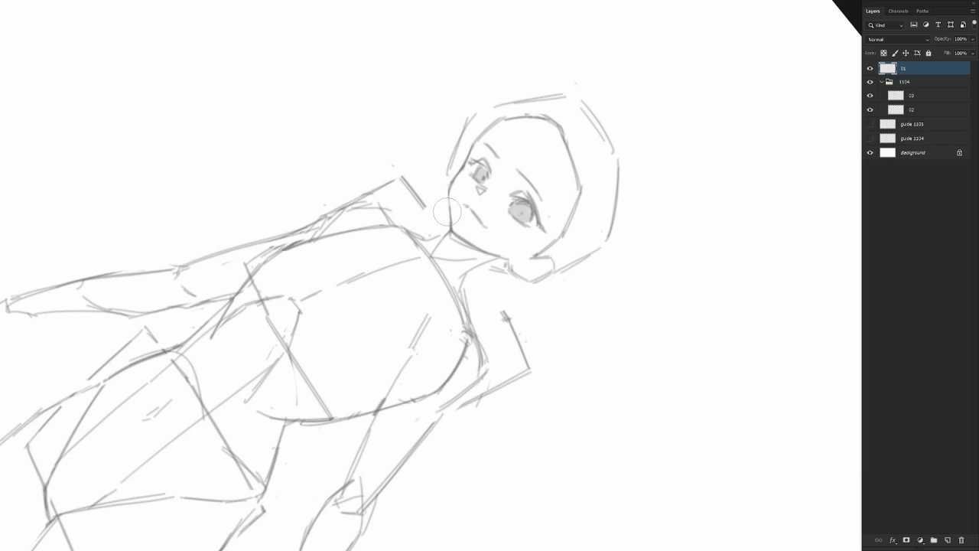
pyautogui.press('Escape')
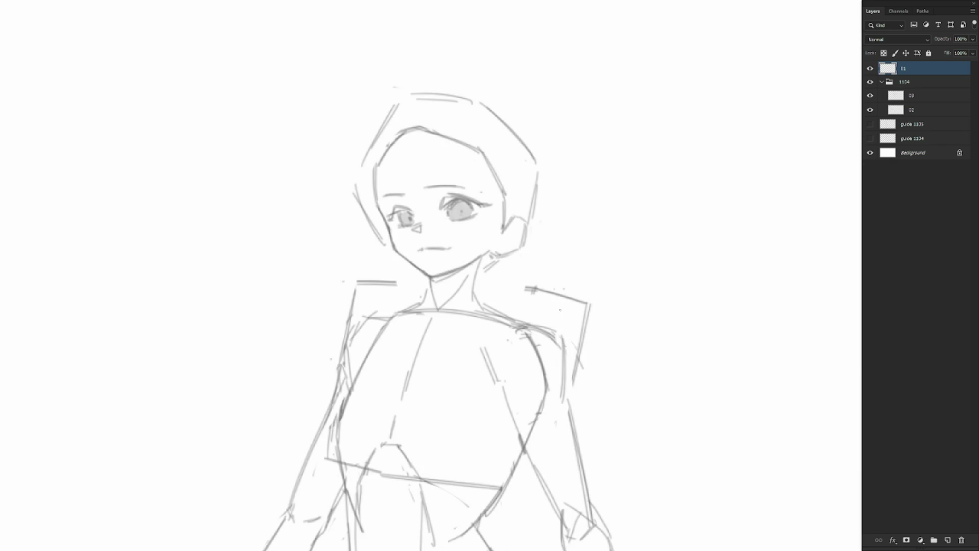
# Add a short neck stroke with the canvas tilted, then level the view.
pyautogui.keyDown('alt'); pyautogui.click(625, 337); pyautogui.keyUp('alt')
pyautogui.moveTo(625, 337)
pyautogui.mouseDown()
pyautogui.moveTo(538, 282)
pyautogui.moveTo(628, 250)
pyautogui.mouseUp()
pyautogui.keyDown('alt'); pyautogui.click(538, 282); pyautogui.keyUp('alt')
pyautogui.press('h')
pyautogui.moveTo(623, 323)
pyautogui.mouseDown()
pyautogui.moveTo(589, 309)
pyautogui.moveTo(582, 416)
pyautogui.moveTo(524, 404)
pyautogui.mouseUp()
pyautogui.press('r')
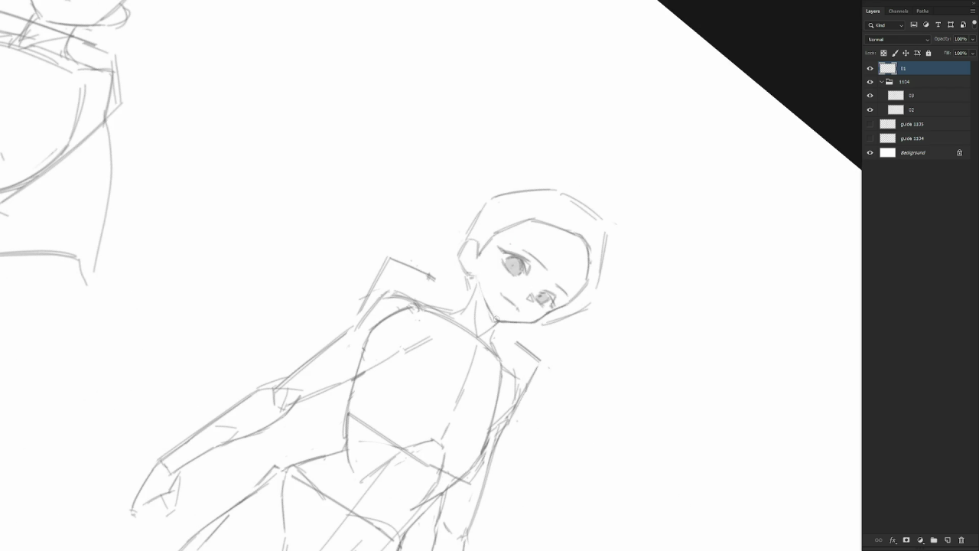
pyautogui.moveTo(487, 305); pyautogui.dragTo(490, 320)
pyautogui.press('Escape')
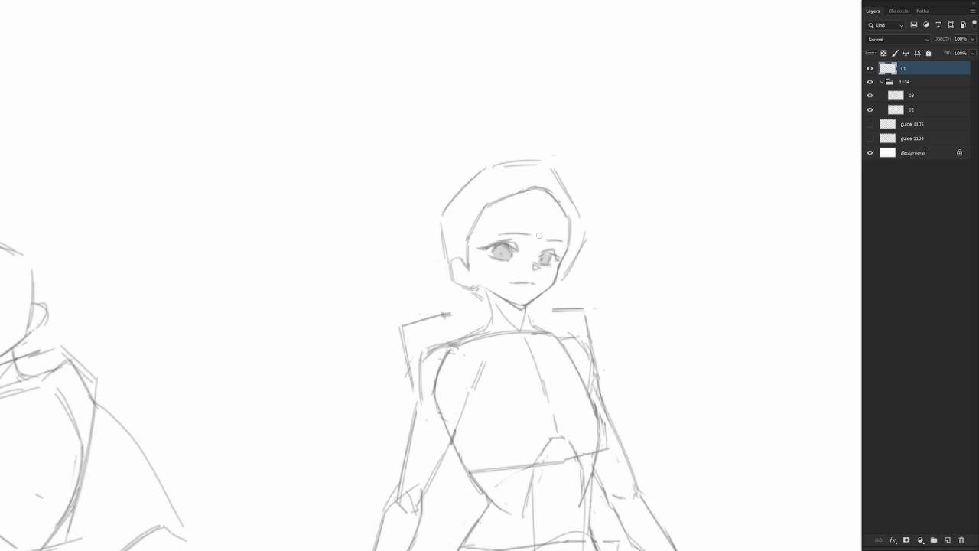
pyautogui.moveTo(529, 266); pyautogui.dragTo(514, 303)
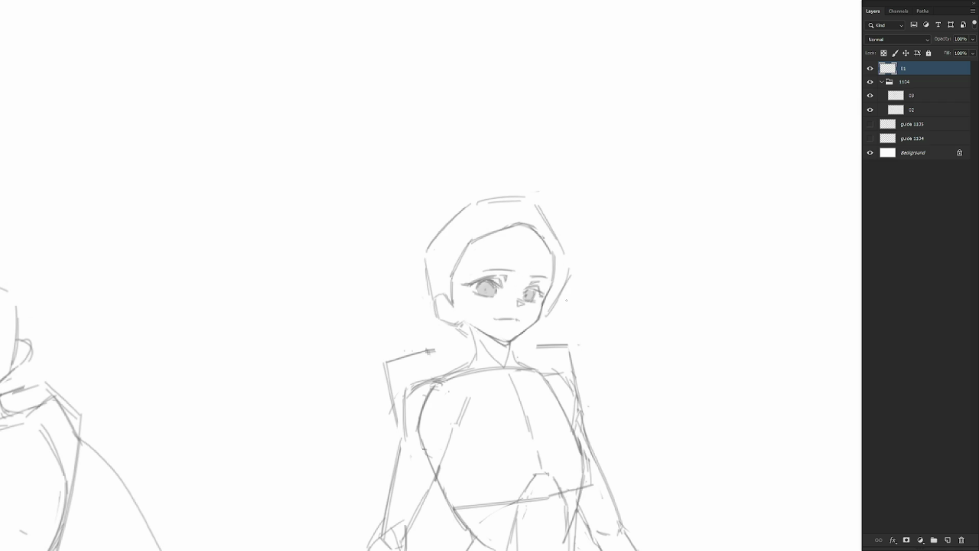
pyautogui.hotkey('ctrl', '-')
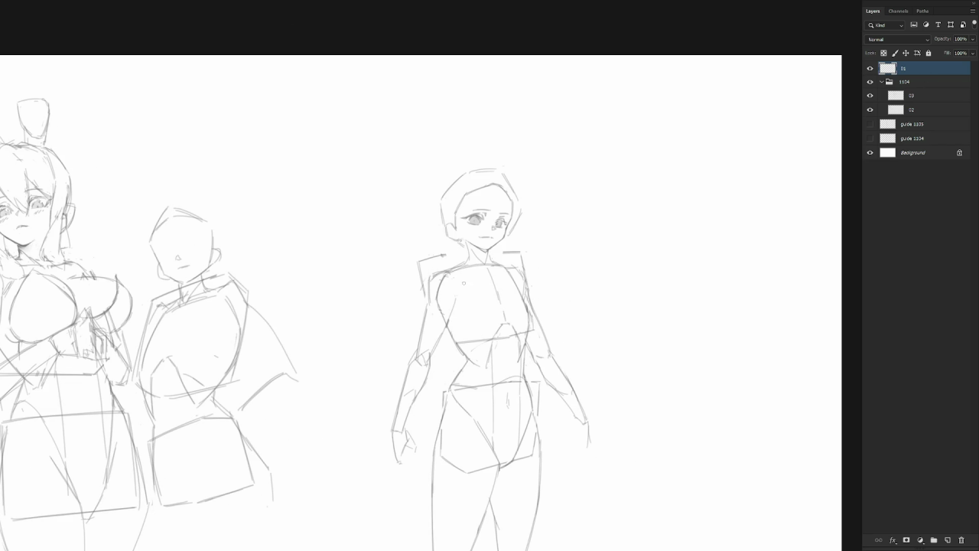
# Sketch chest and right-side strokes, then lasso and reposition the figure's arm.
pyautogui.moveTo(454, 287)
pyautogui.mouseDown()
pyautogui.moveTo(453, 304)
pyautogui.moveTo(450, 270)
pyautogui.mouseUp()
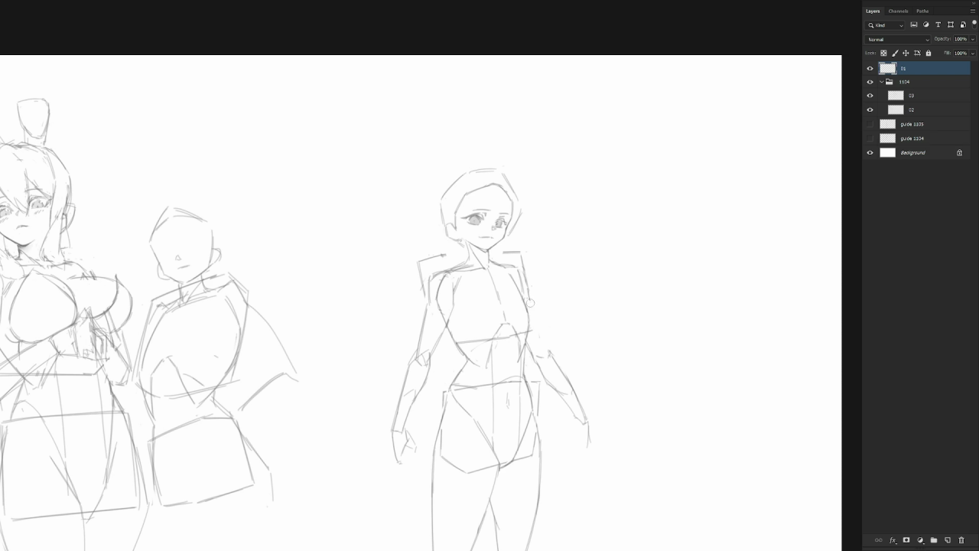
pyautogui.moveTo(531, 303); pyautogui.dragTo(545, 350)
pyautogui.press('l')
pyautogui.hotkey('ctrl', 't')
pyautogui.moveTo(589, 380)
pyautogui.mouseDown()
pyautogui.moveTo(573, 400)
pyautogui.moveTo(581, 418)
pyautogui.mouseUp()
pyautogui.press('Return')
pyautogui.hotkey('ctrl', 'd')
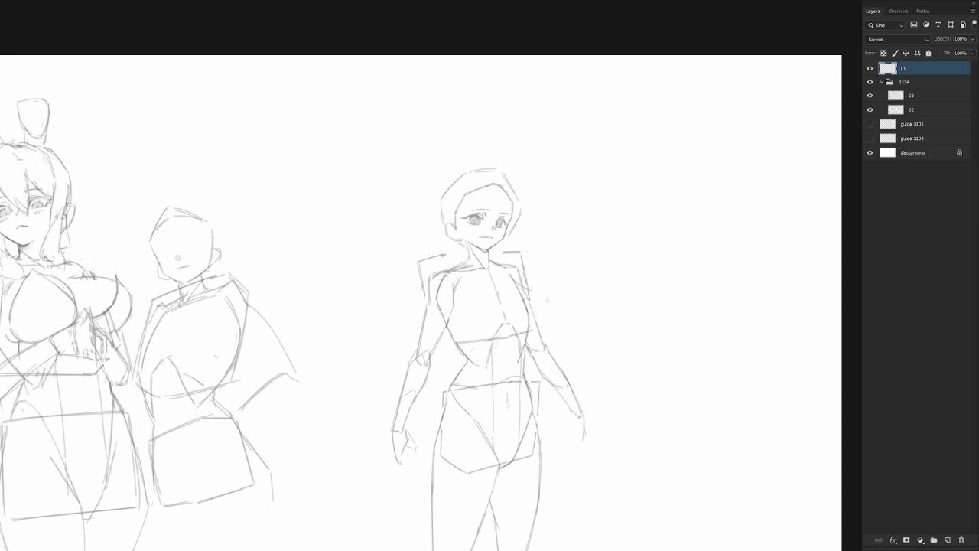
# Draw rounded breast curves across the chest, reworking strokes with undo.
pyautogui.moveTo(514, 277)
pyautogui.mouseDown()
pyautogui.moveTo(548, 299)
pyautogui.moveTo(531, 318)
pyautogui.mouseUp()
pyautogui.press('v')
pyautogui.moveTo(457, 325); pyautogui.dragTo(495, 326)
pyautogui.moveTo(464, 288)
pyautogui.mouseDown()
pyautogui.moveTo(497, 285)
pyautogui.moveTo(479, 280)
pyautogui.moveTo(503, 291)
pyautogui.moveTo(505, 304)
pyautogui.moveTo(500, 280)
pyautogui.moveTo(505, 311)
pyautogui.moveTo(493, 280)
pyautogui.moveTo(503, 282)
pyautogui.mouseUp()
pyautogui.hotkey('ctrl', 'z')
pyautogui.hotkey('ctrl', 'z')
pyautogui.hotkey('ctrl', 'z')
pyautogui.hotkey('ctrl', 'z')
pyautogui.hotkey('ctrl', 'z')
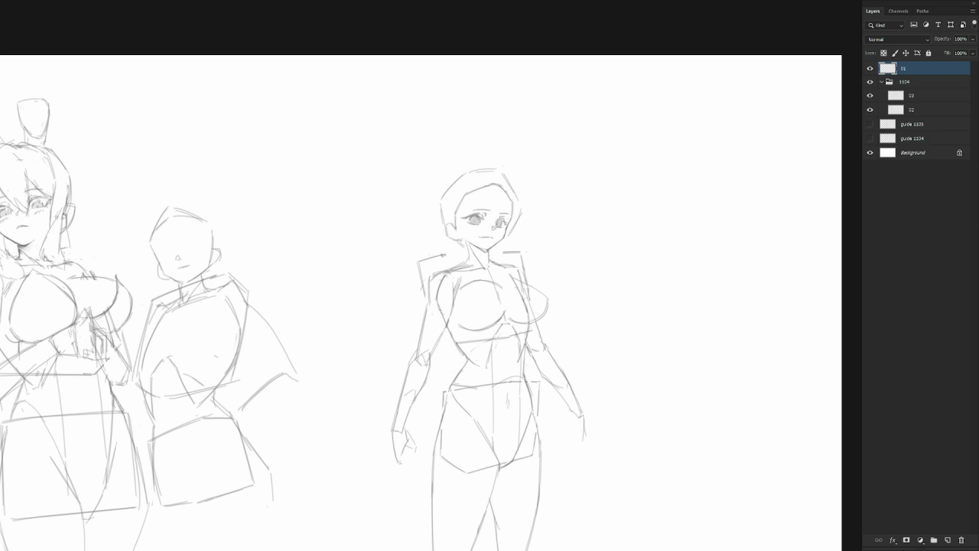
pyautogui.hotkey('ctrl', 'z')
pyautogui.hotkey('ctrl', 'z')
pyautogui.hotkey('ctrl', 'z')
pyautogui.moveTo(464, 282); pyautogui.dragTo(499, 293)
pyautogui.hotkey('ctrl', 'z')
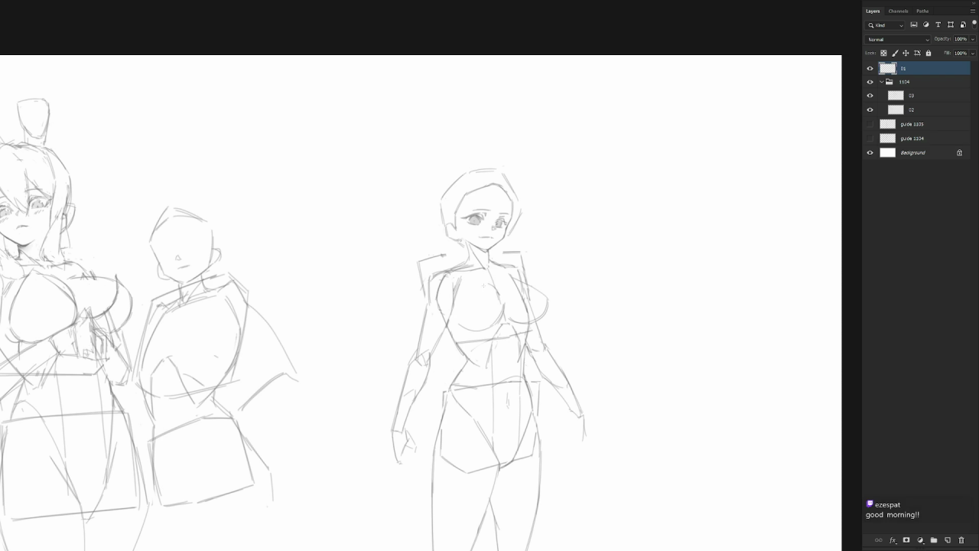
pyautogui.moveTo(492, 287); pyautogui.dragTo(498, 295)
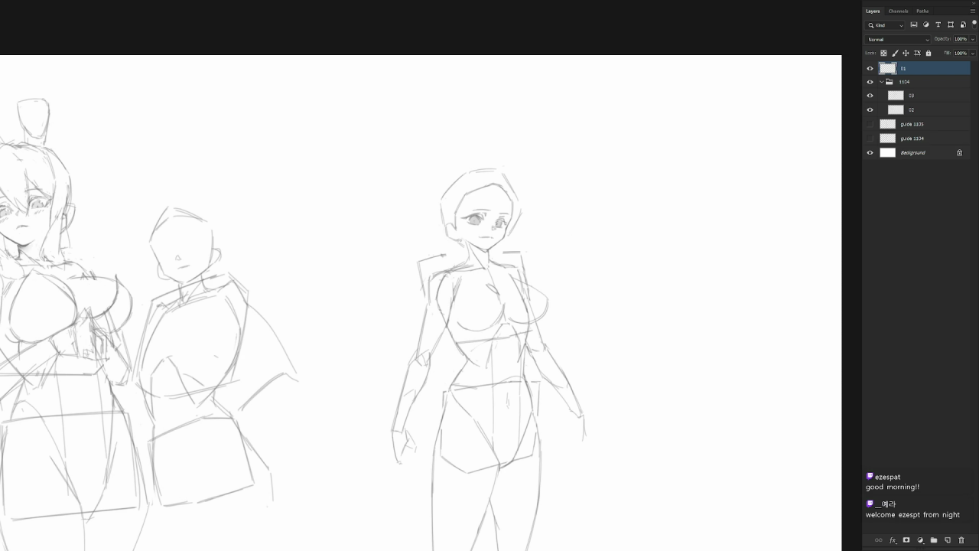
pyautogui.scroll(-3, 533, 247)
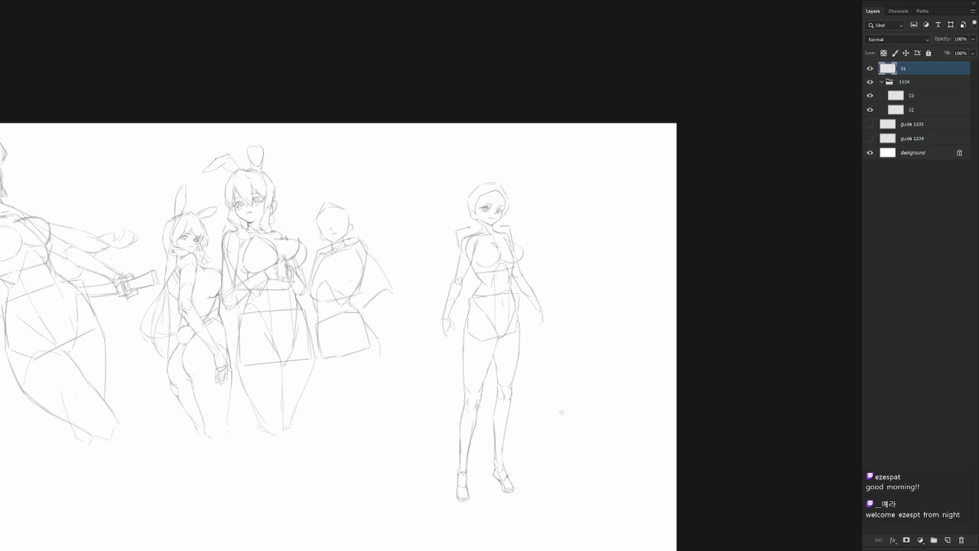
# Move the layer 01 figure left and up toward the other sketches.
pyautogui.moveTo(561, 413); pyautogui.dragTo(564, 378)
pyautogui.moveTo(511, 439)
pyautogui.mouseDown()
pyautogui.moveTo(469, 434)
pyautogui.moveTo(483, 430)
pyautogui.mouseUp()
pyautogui.moveTo(479, 419)
pyautogui.mouseDown()
pyautogui.moveTo(548, 406)
pyautogui.moveTo(594, 416)
pyautogui.moveTo(116, 366)
pyautogui.moveTo(123, 426)
pyautogui.moveTo(151, 376)
pyautogui.moveTo(481, 299)
pyautogui.mouseUp()
pyautogui.scroll(-2, 192, 358)
pyautogui.scroll(2, 529, 345)
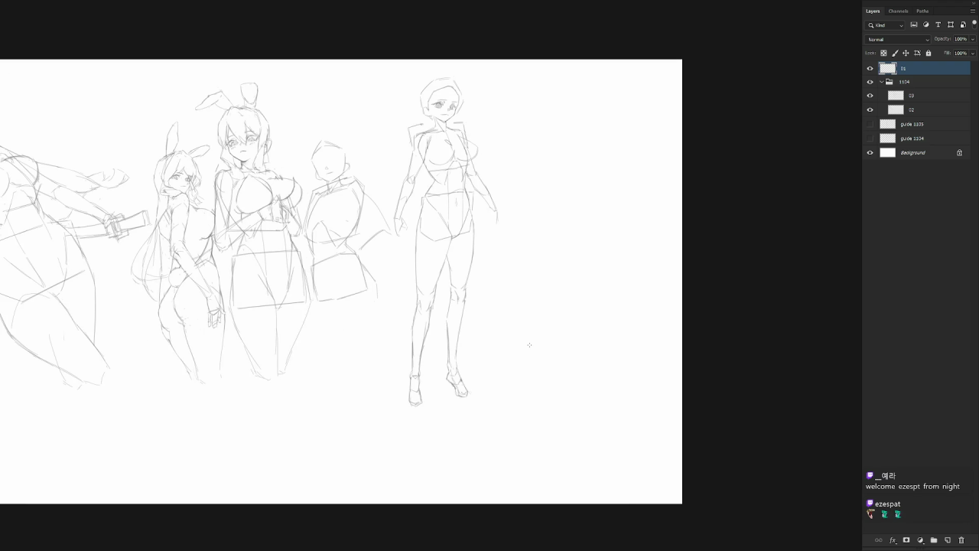
pyautogui.hotkey('ctrl', 'shift', 'n')
# Name the new layer 02, then return to layer 01 zoomed on the figure's head.
pyautogui.write('02')
pyautogui.press('Return')
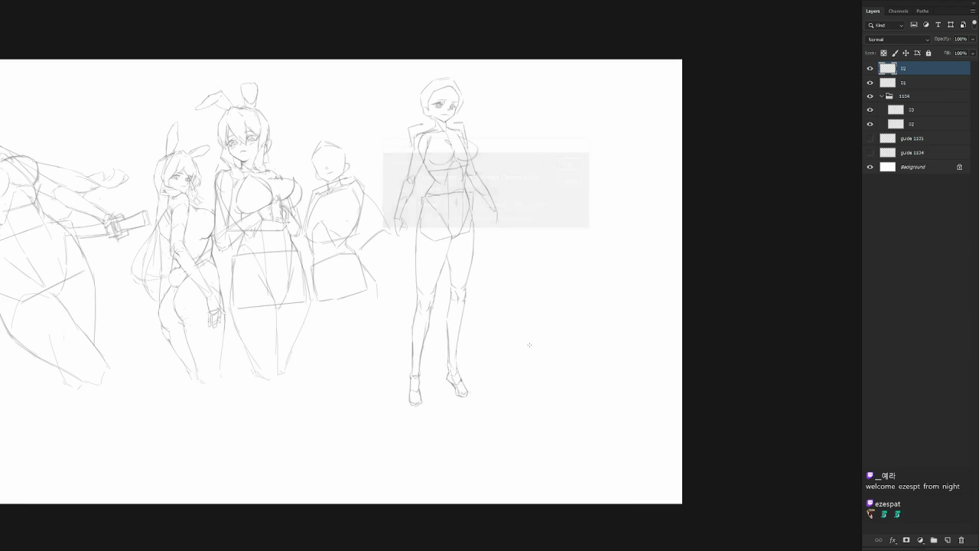
pyautogui.hotkey('alt', '[')
pyautogui.scroll(2, 520, 188)
pyautogui.click(462, 191)
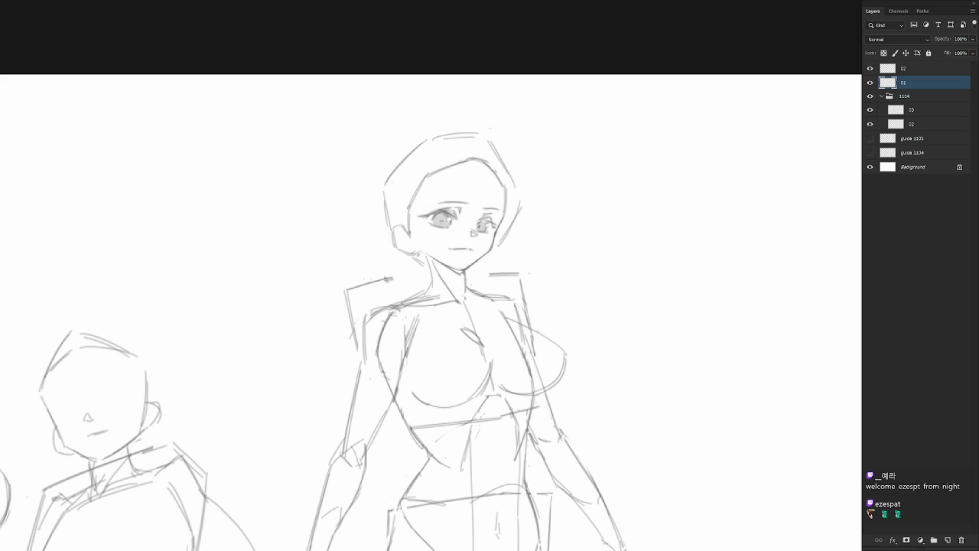
pyautogui.scroll(-2, 545, 263)
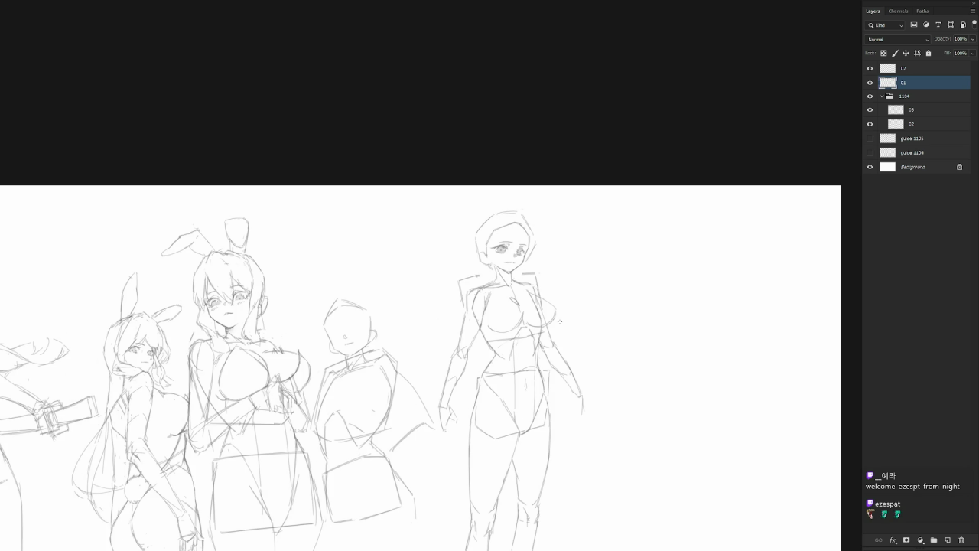
# Draw a tall vertical prop line beside the standing figure, from hip level to her feet.
pyautogui.moveTo(573, 446); pyautogui.dragTo(558, 398)
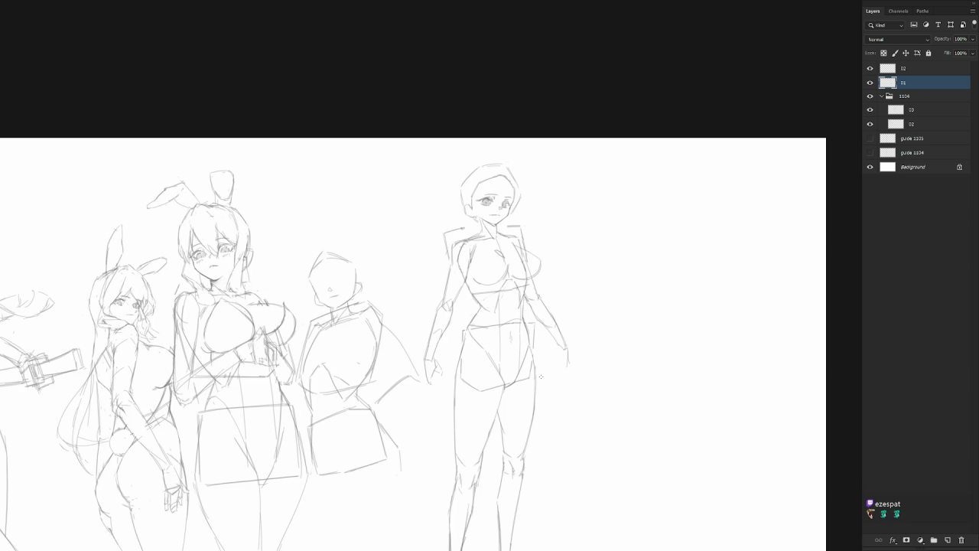
pyautogui.scroll(3, 505, 245)
pyautogui.moveTo(505, 245)
pyautogui.mouseDown()
pyautogui.moveTo(540, 243)
pyautogui.moveTo(551, 205)
pyautogui.mouseUp()
pyautogui.scroll(-2, 540, 243)
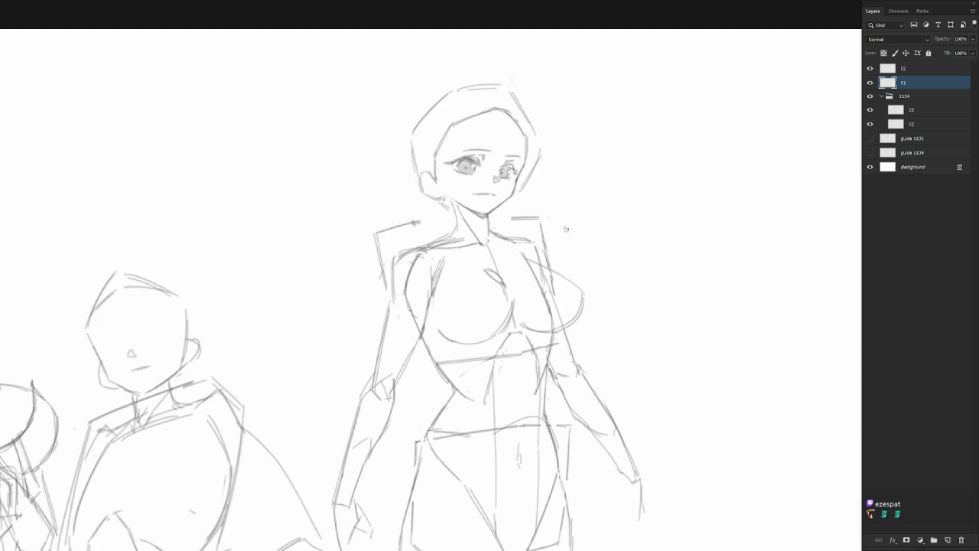
pyautogui.scroll(-3, 566, 230)
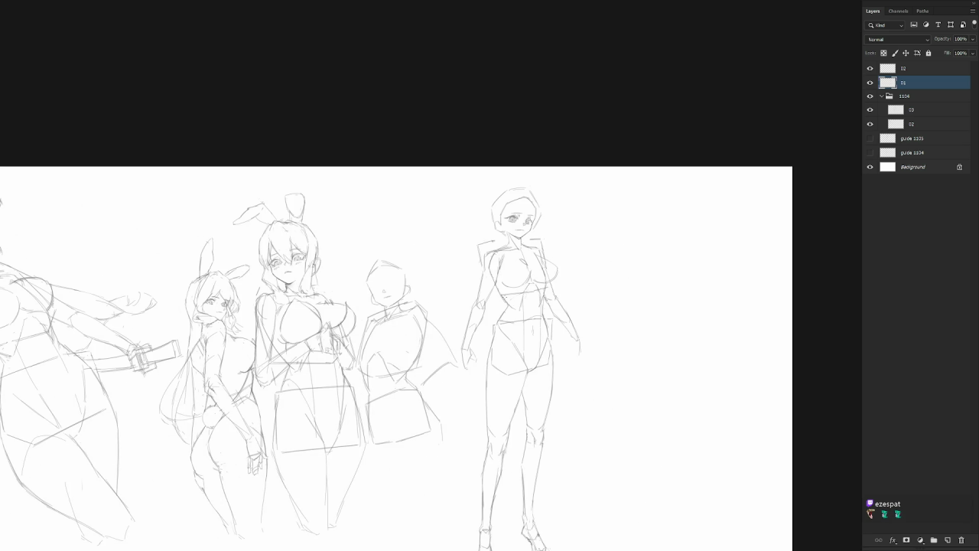
pyautogui.moveTo(505, 297); pyautogui.dragTo(516, 234)
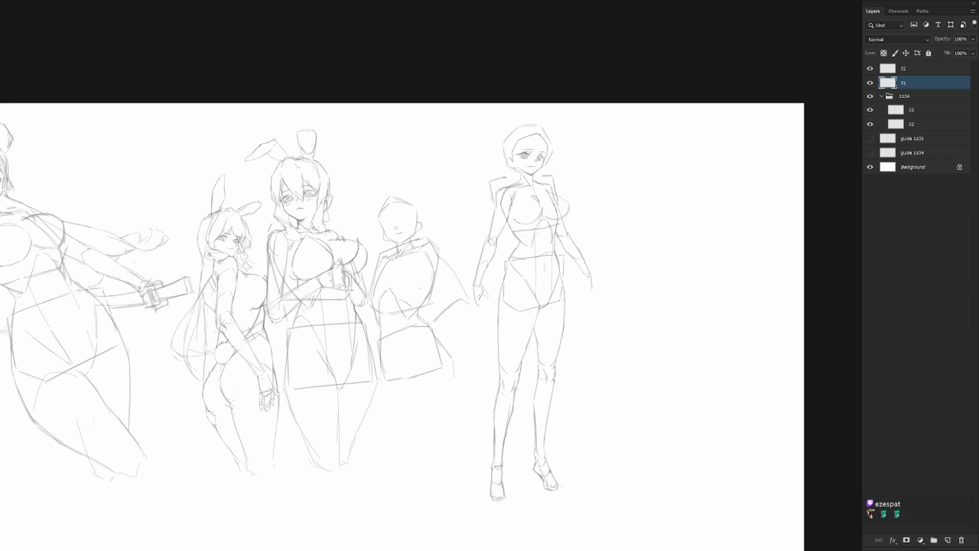
pyautogui.moveTo(481, 297); pyautogui.dragTo(471, 401)
pyautogui.hotkey('ctrl', 'z')
pyautogui.moveTo(593, 340); pyautogui.dragTo(471, 186)
pyautogui.moveTo(483, 281); pyautogui.dragTo(486, 429)
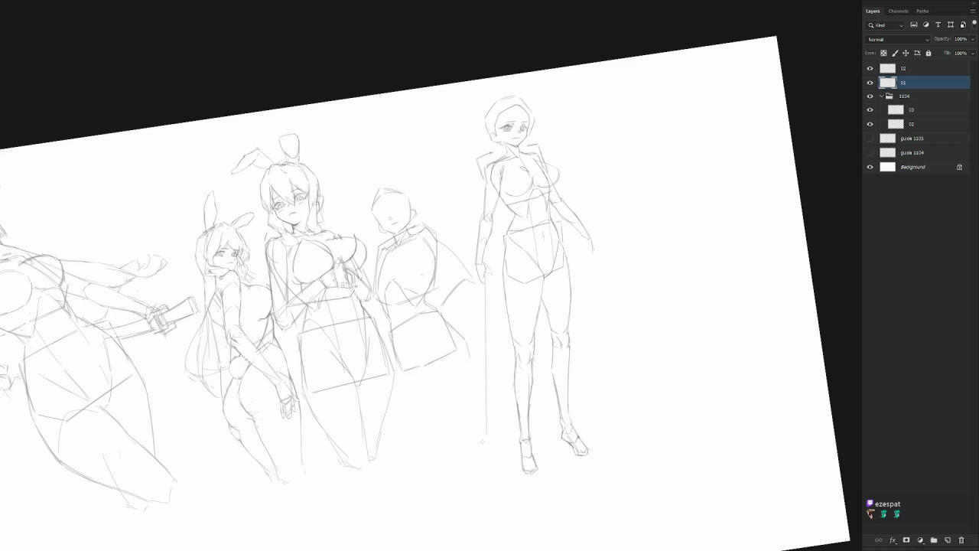
pyautogui.press('Escape')
pyautogui.moveTo(563, 417); pyautogui.dragTo(570, 425)
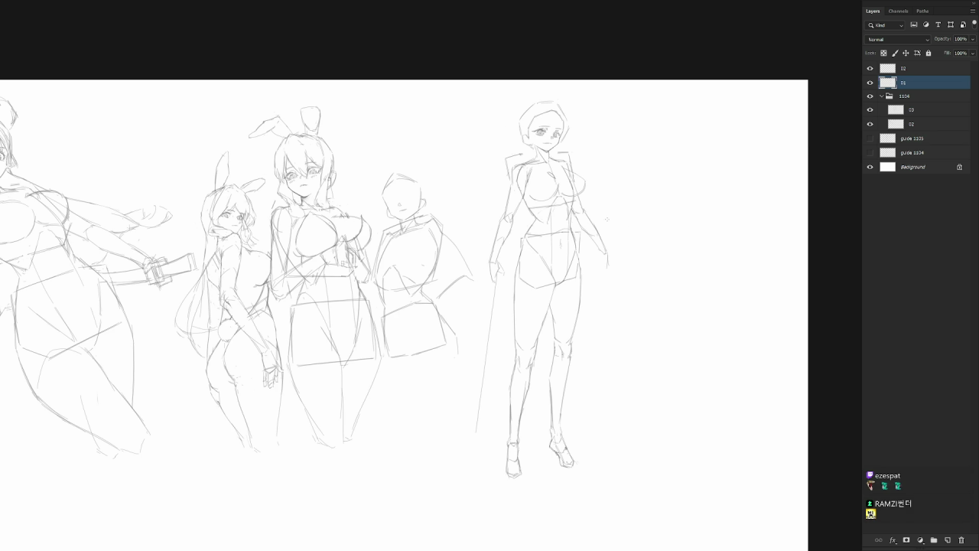
# Remove the long lines drawn down beside the standing figure's hand.
pyautogui.moveTo(608, 260); pyautogui.dragTo(632, 423)
pyautogui.hotkey('ctrl', 'z')
pyautogui.hotkey('ctrl', 'z')
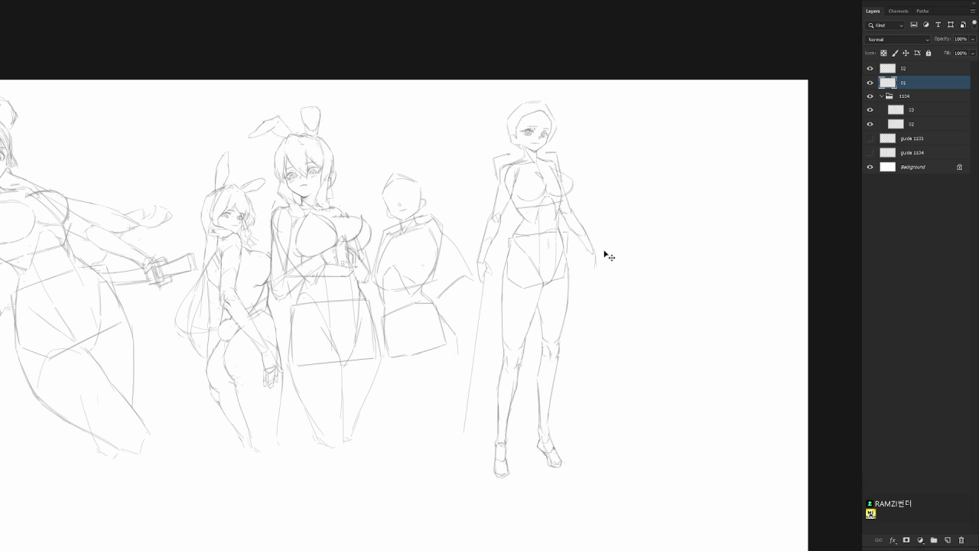
pyautogui.hotkey('ctrl', 'z')
pyautogui.hotkey('ctrl', 'z')
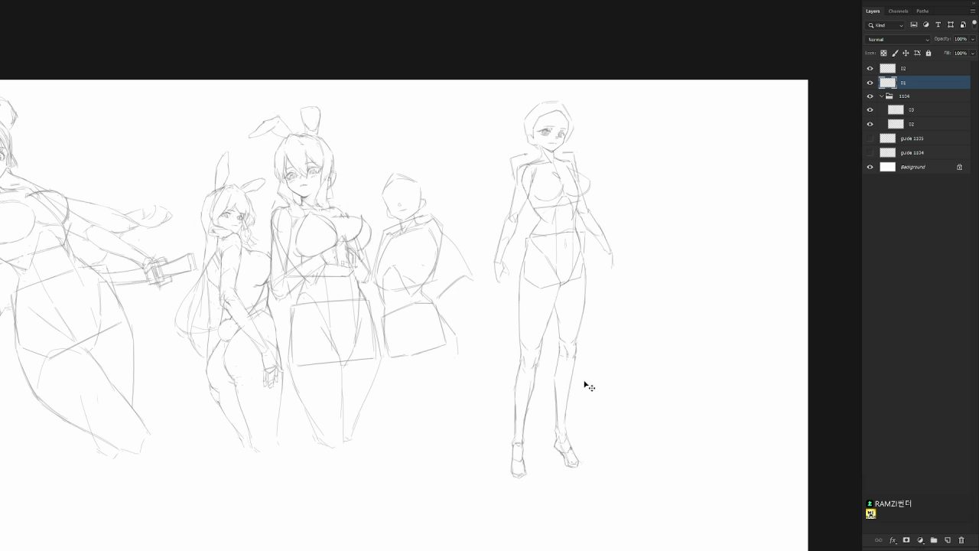
# Erase the small sketch at the end of the left arm and redraw the hand.
pyautogui.moveTo(586, 385); pyautogui.dragTo(571, 393)
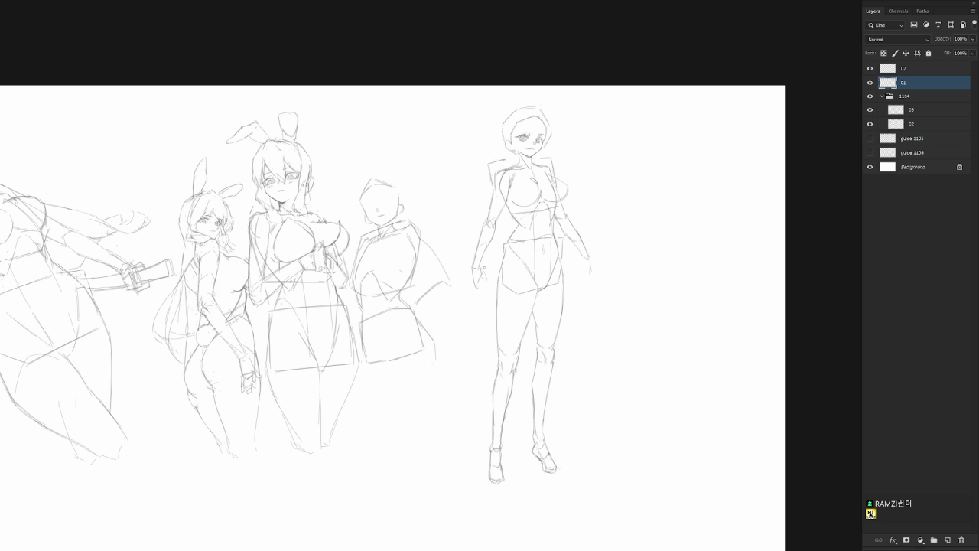
pyautogui.moveTo(484, 270); pyautogui.dragTo(477, 280)
pyautogui.moveTo(470, 270); pyautogui.dragTo(472, 269)
pyautogui.moveTo(468, 280); pyautogui.dragTo(482, 280)
pyautogui.scroll(2, 613, 206)
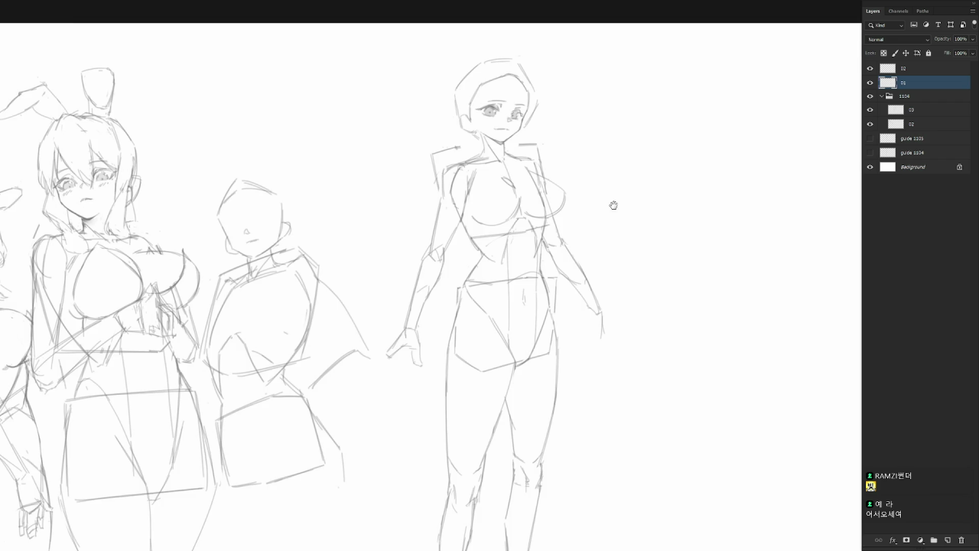
# Redraw the right breast contour and narrow the curve with a free transform.
pyautogui.moveTo(612, 206); pyautogui.dragTo(541, 370)
pyautogui.moveTo(522, 239); pyautogui.dragTo(528, 274)
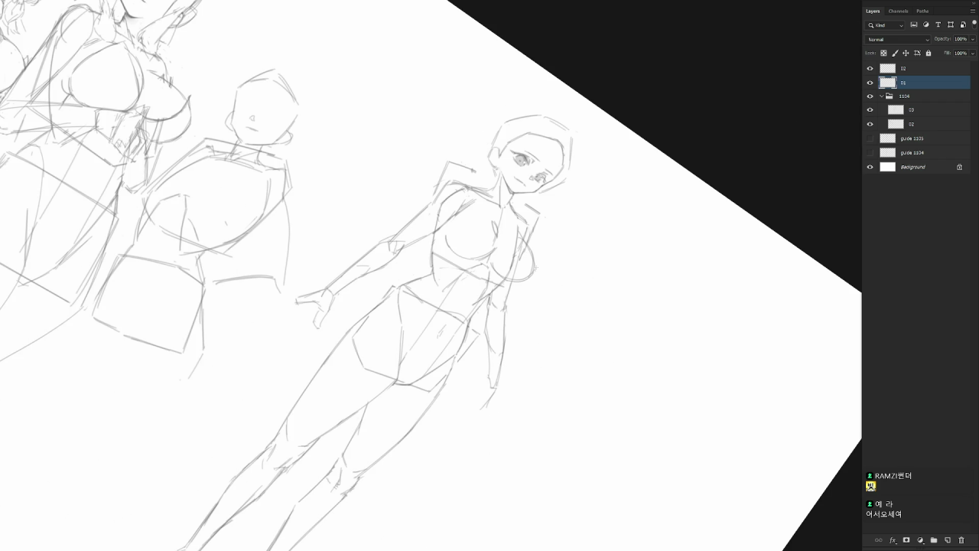
pyautogui.press('Escape')
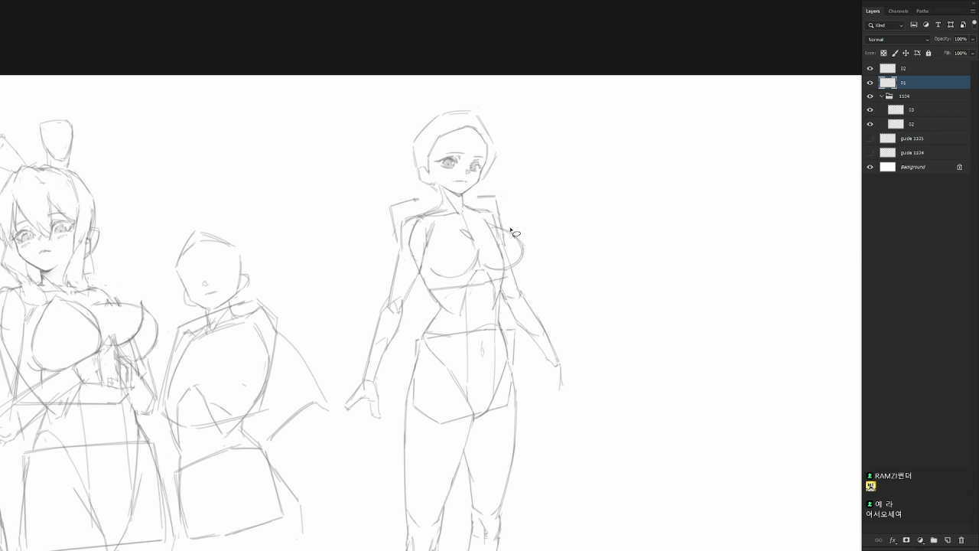
pyautogui.moveTo(505, 227)
pyautogui.mouseDown()
pyautogui.moveTo(535, 258)
pyautogui.moveTo(502, 250)
pyautogui.moveTo(527, 250)
pyautogui.mouseUp()
pyautogui.hotkey('ctrl', 't')
pyautogui.press('Return')
pyautogui.hotkey('ctrl', 'd')
# Add a curved line and a short stroke down the chest centre.
pyautogui.press('b')
pyautogui.moveTo(464, 230)
pyautogui.mouseDown()
pyautogui.moveTo(475, 258)
pyautogui.moveTo(476, 240)
pyautogui.mouseUp()
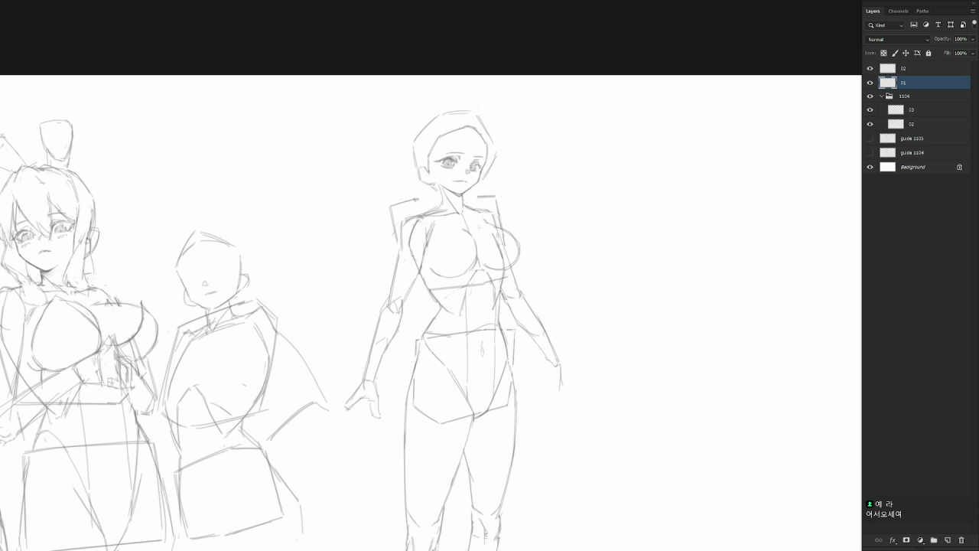
pyautogui.moveTo(482, 227); pyautogui.dragTo(479, 238)
pyautogui.scroll(-3, 536, 256)
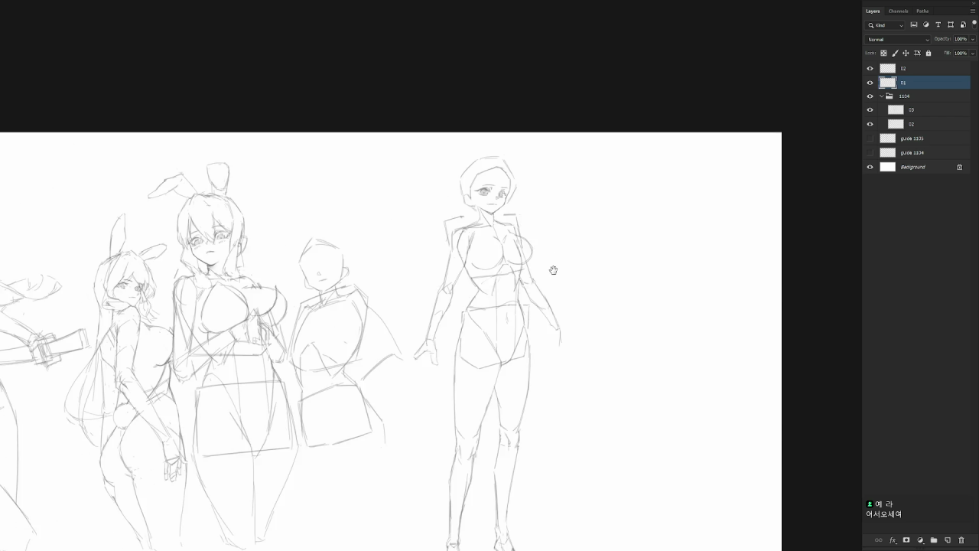
pyautogui.scroll(1, 549, 270)
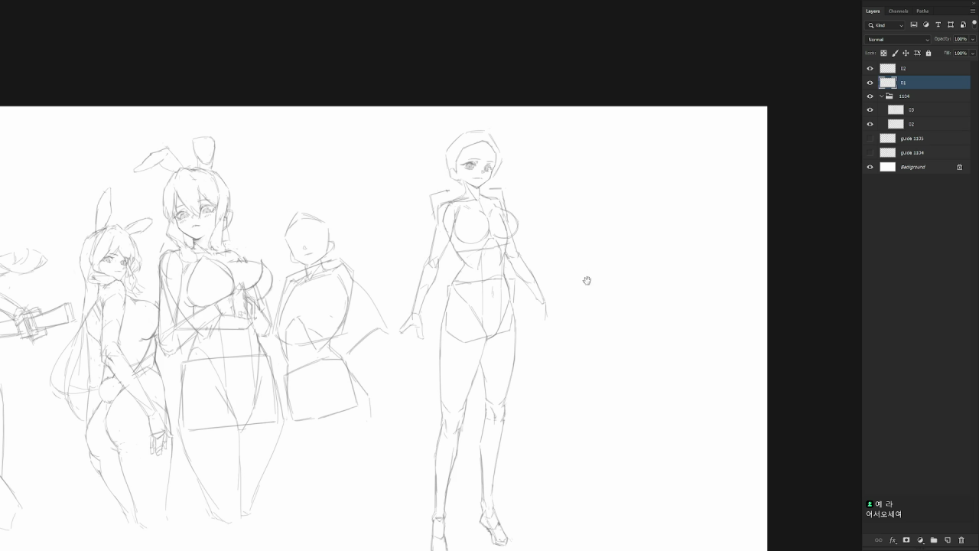
pyautogui.scroll(-2, 580, 278)
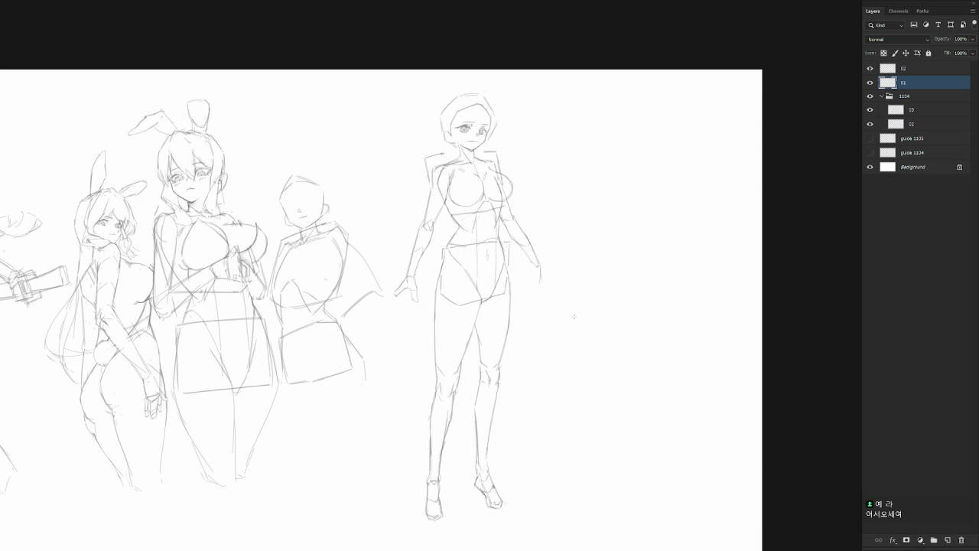
pyautogui.scroll(-1, 575, 324)
pyautogui.scroll(-1, 534, 341)
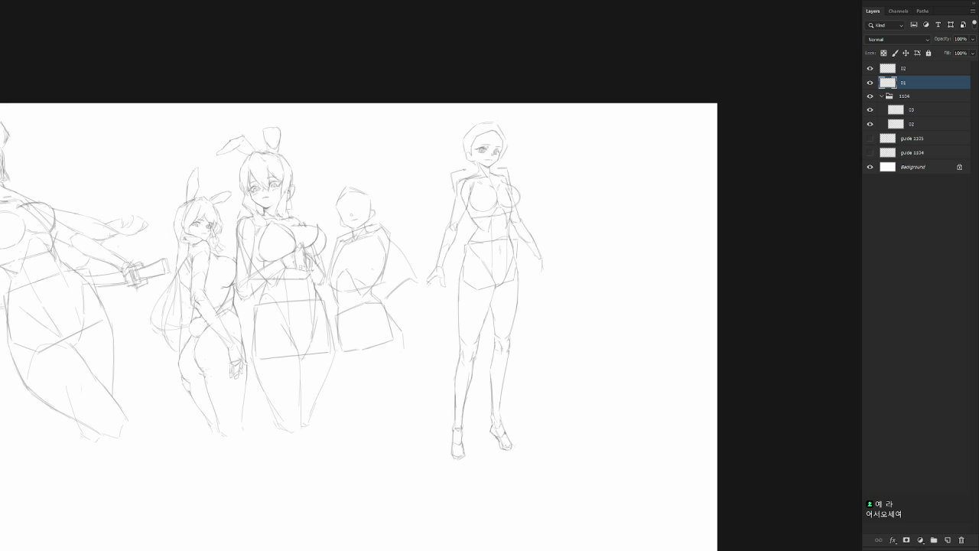
pyautogui.moveTo(435, 277); pyautogui.dragTo(410, 301)
# Shift the standing figure slightly right and erase the stray line off her left hand.
pyautogui.hotkey('ctrl', 'z')
pyautogui.moveTo(512, 349); pyautogui.dragTo(531, 349)
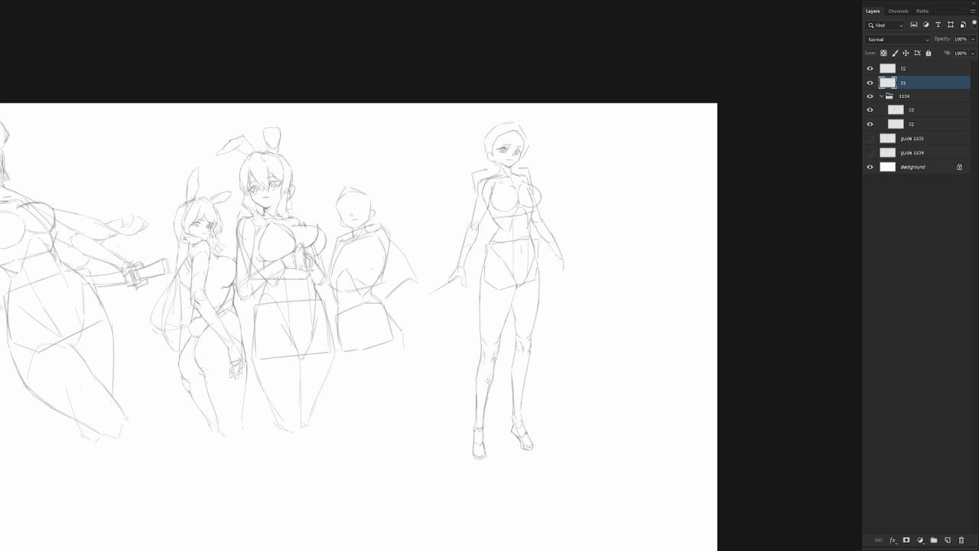
pyautogui.hotkey('ctrl', 'z')
pyautogui.hotkey('ctrl', 'shift', 'z')
pyautogui.press('e')
pyautogui.moveTo(446, 285); pyautogui.dragTo(430, 295)
pyautogui.scroll(2, 479, 234)
# Rotate the left arm so the hand points further left, then erase the lower hand strokes.
pyautogui.moveTo(479, 218)
pyautogui.mouseDown()
pyautogui.moveTo(444, 259)
pyautogui.moveTo(484, 232)
pyautogui.mouseUp()
pyautogui.hotkey('ctrl', 't')
pyautogui.moveTo(492, 356); pyautogui.dragTo(482, 356)
pyautogui.press('Return')
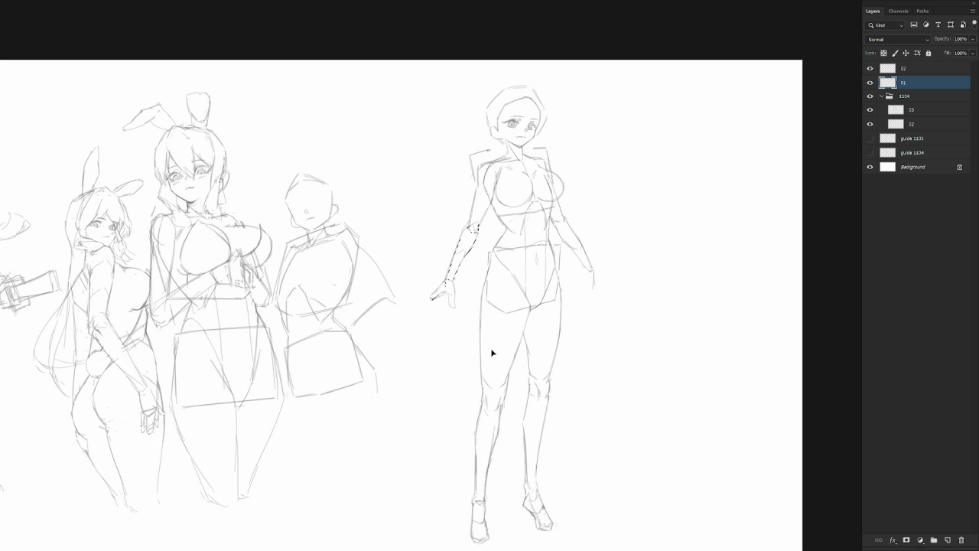
pyautogui.scroll(-1, 494, 352)
pyautogui.hotkey('ctrl', 'd')
pyautogui.moveTo(454, 298); pyautogui.dragTo(445, 282)
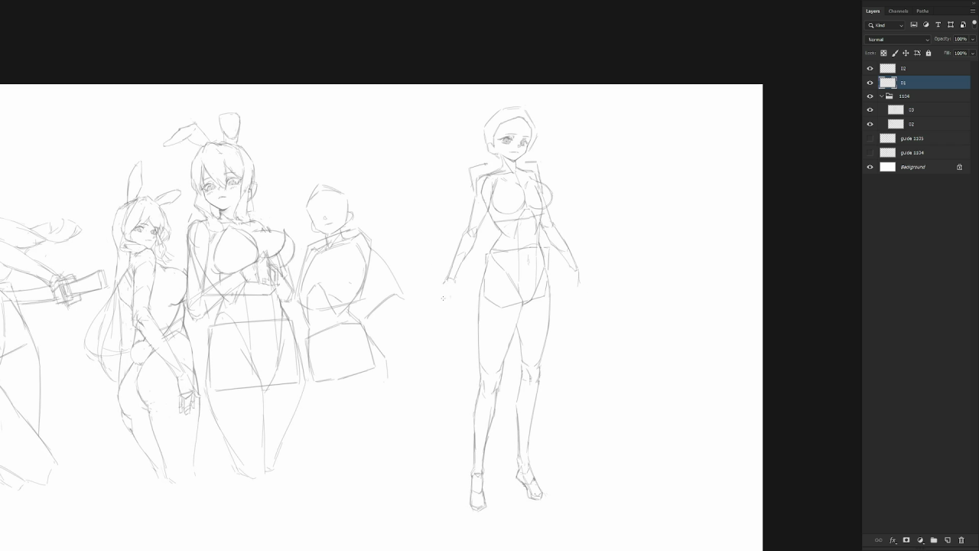
pyautogui.moveTo(446, 302); pyautogui.dragTo(442, 291)
pyautogui.scroll(-1, 479, 312)
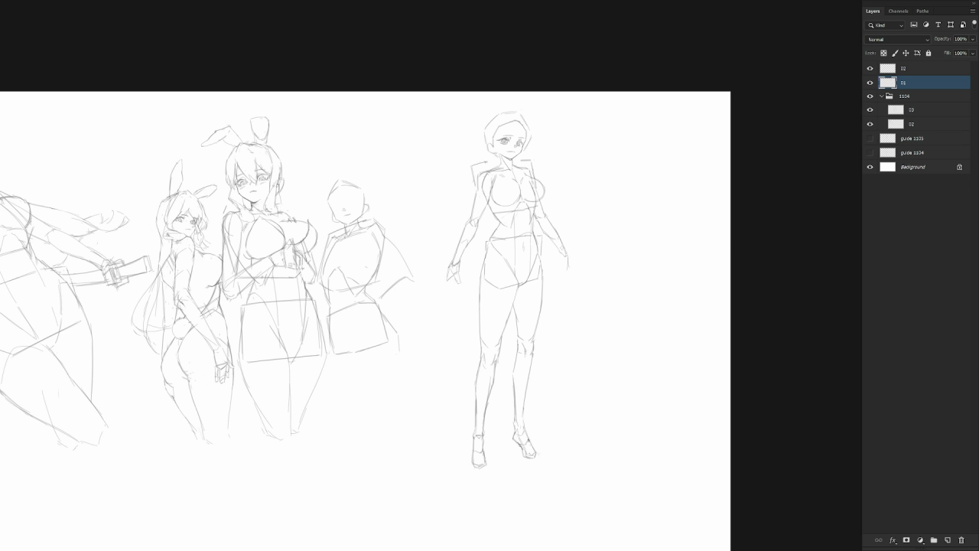
# Redraw the arm ending in a small hand and draw the tall box's left vertical edge.
pyautogui.moveTo(449, 274); pyautogui.dragTo(424, 403)
pyautogui.hotkey('ctrl', 'z')
pyautogui.moveTo(451, 278); pyautogui.dragTo(432, 294)
pyautogui.hotkey('ctrl', 'z')
pyautogui.hotkey('ctrl', 'z')
pyautogui.moveTo(470, 213)
pyautogui.mouseDown()
pyautogui.moveTo(457, 269)
pyautogui.moveTo(470, 261)
pyautogui.mouseUp()
pyautogui.hotkey('ctrl', 'z')
pyautogui.hotkey('ctrl', 'z')
pyautogui.moveTo(447, 267); pyautogui.dragTo(458, 262)
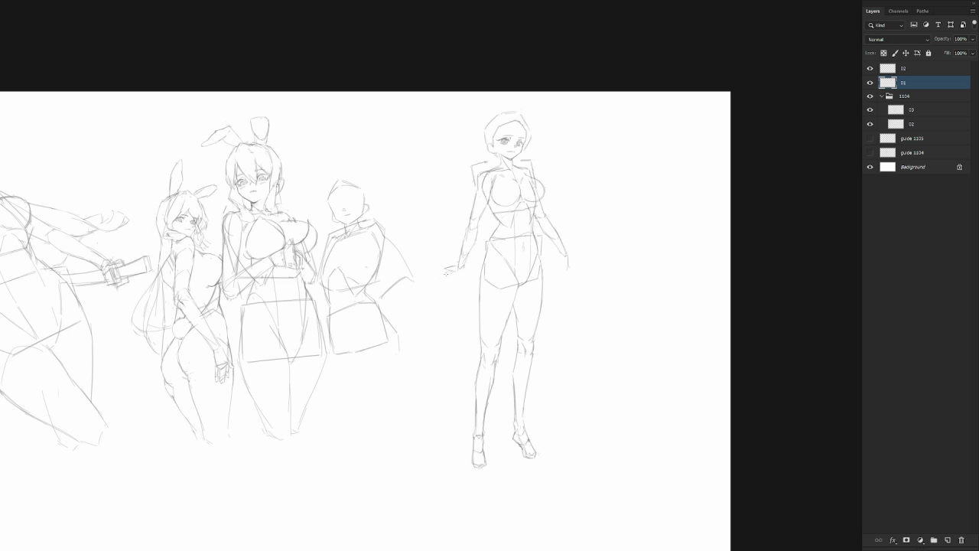
pyautogui.moveTo(422, 284); pyautogui.dragTo(434, 441)
pyautogui.moveTo(420, 284); pyautogui.dragTo(432, 429)
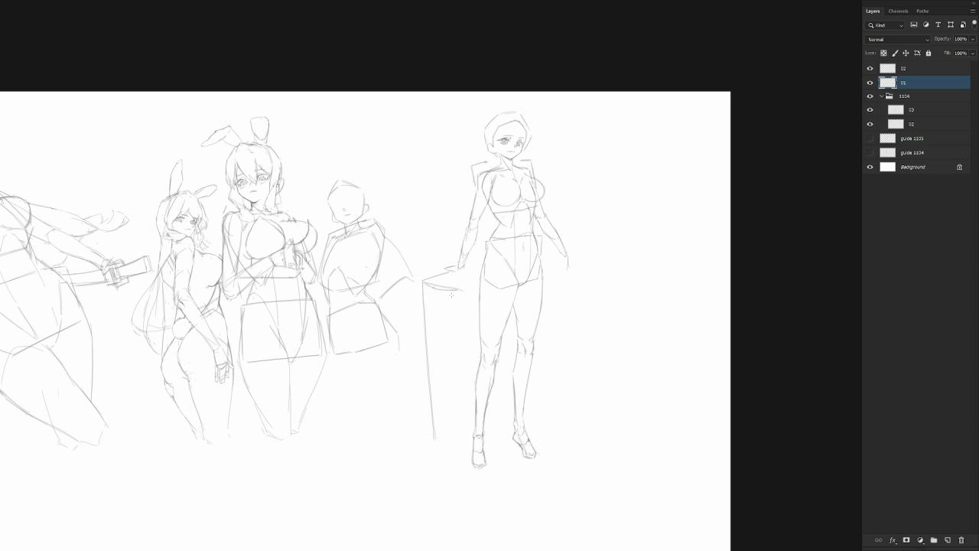
# Draw the box's right edge and tilt its left edge by about 2 degrees.
pyautogui.moveTo(460, 289); pyautogui.dragTo(467, 400)
pyautogui.moveTo(460, 290); pyautogui.dragTo(467, 403)
pyautogui.press('l')
pyautogui.moveTo(421, 282)
pyautogui.mouseDown()
pyautogui.moveTo(426, 440)
pyautogui.moveTo(437, 343)
pyautogui.moveTo(421, 282)
pyautogui.mouseUp()
pyautogui.hotkey('ctrl', 't')
pyautogui.moveTo(433, 372); pyautogui.dragTo(423, 280)
pyautogui.moveTo(417, 457); pyautogui.dragTo(419, 494)
pyautogui.press('Return')
pyautogui.hotkey('ctrl', 'd')
pyautogui.press('b')
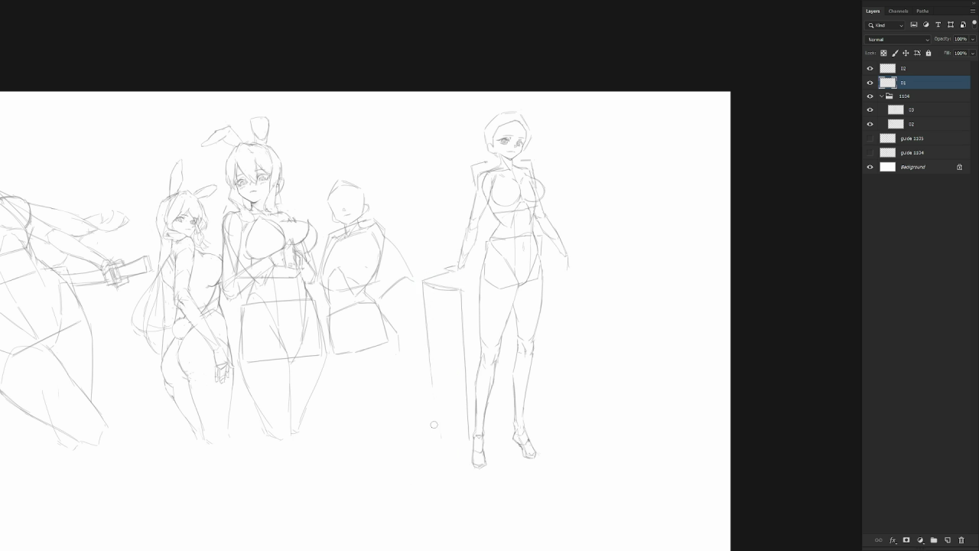
# Extend the box's left and right edges down toward its base.
pyautogui.moveTo(429, 345); pyautogui.dragTo(440, 437)
pyautogui.moveTo(431, 374); pyautogui.dragTo(439, 438)
pyautogui.moveTo(442, 441); pyautogui.dragTo(465, 440)
pyautogui.hotkey('ctrl', 'z')
pyautogui.moveTo(460, 291); pyautogui.dragTo(461, 323)
pyautogui.moveTo(465, 385); pyautogui.dragTo(467, 420)
pyautogui.hotkey('ctrl', 'z')
pyautogui.moveTo(461, 288); pyautogui.dragTo(463, 327)
pyautogui.moveTo(466, 369); pyautogui.dragTo(470, 417)
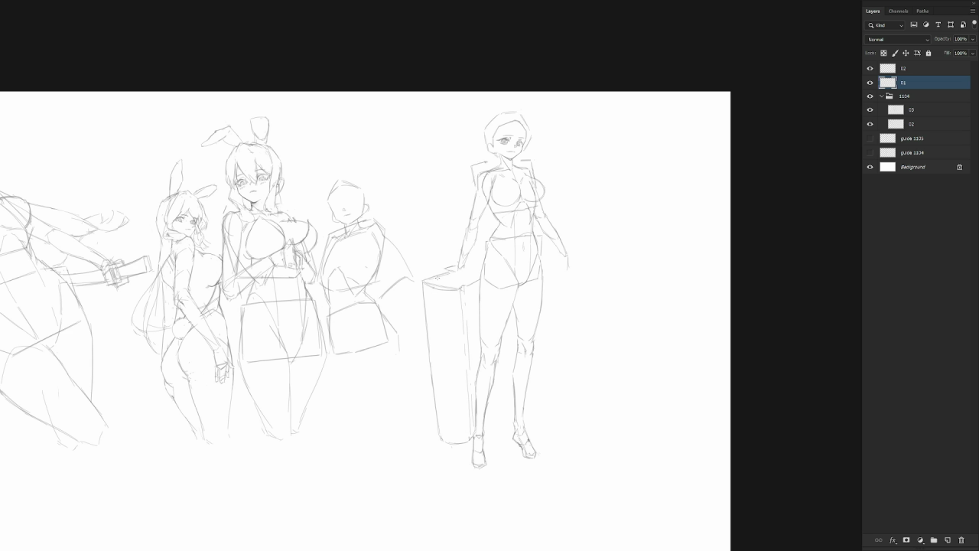
# Hatch the box's top edge with parallel strokes like stacked book pages.
pyautogui.moveTo(434, 272); pyautogui.dragTo(456, 268)
pyautogui.moveTo(443, 280)
pyautogui.mouseDown()
pyautogui.moveTo(480, 265)
pyautogui.moveTo(480, 278)
pyautogui.mouseUp()
pyautogui.moveTo(587, 285); pyautogui.dragTo(553, 305)
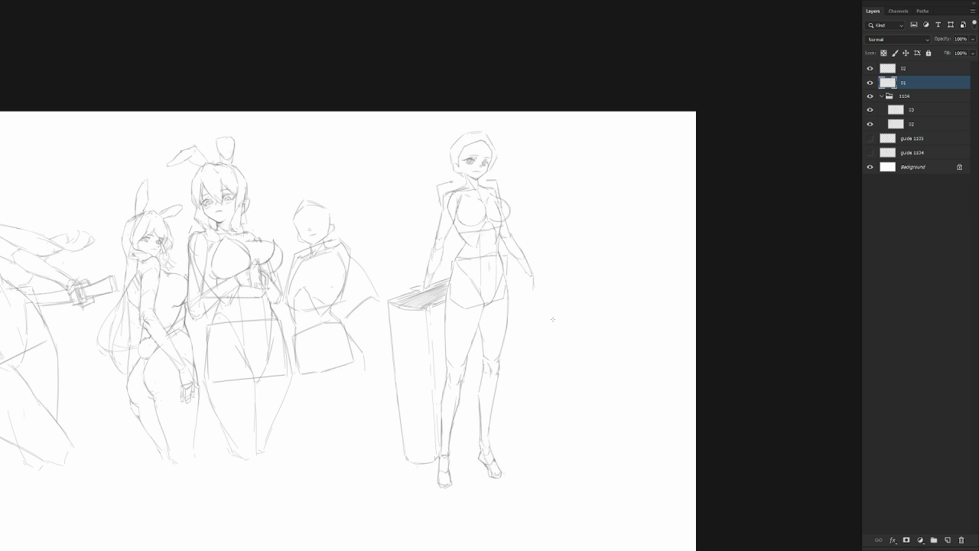
# Sketch a ground line by the lower leg and erase and redraw the book's left edge.
pyautogui.moveTo(449, 448); pyautogui.dragTo(475, 426)
pyautogui.moveTo(450, 449); pyautogui.dragTo(479, 429)
pyautogui.moveTo(386, 304); pyautogui.dragTo(405, 458)
pyautogui.moveTo(387, 303); pyautogui.dragTo(405, 455)
pyautogui.moveTo(389, 309); pyautogui.dragTo(405, 460)
pyautogui.moveTo(397, 307); pyautogui.dragTo(408, 301)
# Sketch the book's spine line, discarding the unwanted trial strokes.
pyautogui.moveTo(405, 307); pyautogui.dragTo(412, 386)
pyautogui.moveTo(404, 349); pyautogui.dragTo(414, 386)
pyautogui.moveTo(405, 334); pyautogui.dragTo(407, 387)
pyautogui.hotkey('ctrl', 'z')
pyautogui.moveTo(405, 334); pyautogui.dragTo(407, 361)
pyautogui.hotkey('ctrl', 'z')
pyautogui.moveTo(401, 320); pyautogui.dragTo(406, 381)
pyautogui.moveTo(402, 334); pyautogui.dragTo(413, 401)
pyautogui.hotkey('ctrl', 'z')
pyautogui.hotkey('ctrl', 'z')
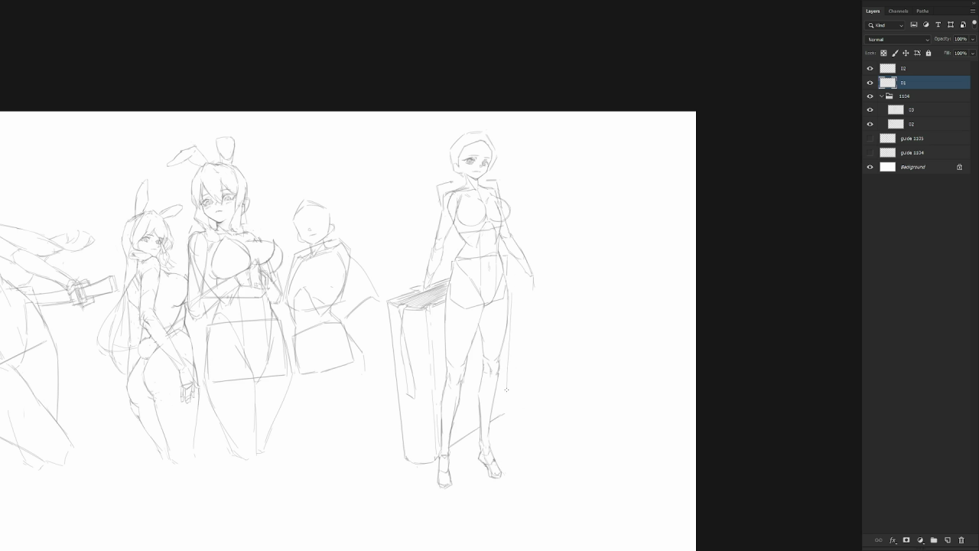
# Draw the outer contour of the standing figure's leg.
pyautogui.moveTo(507, 316); pyautogui.dragTo(505, 397)
pyautogui.moveTo(507, 320); pyautogui.dragTo(505, 413)
pyautogui.scroll(-5, 511, 428)
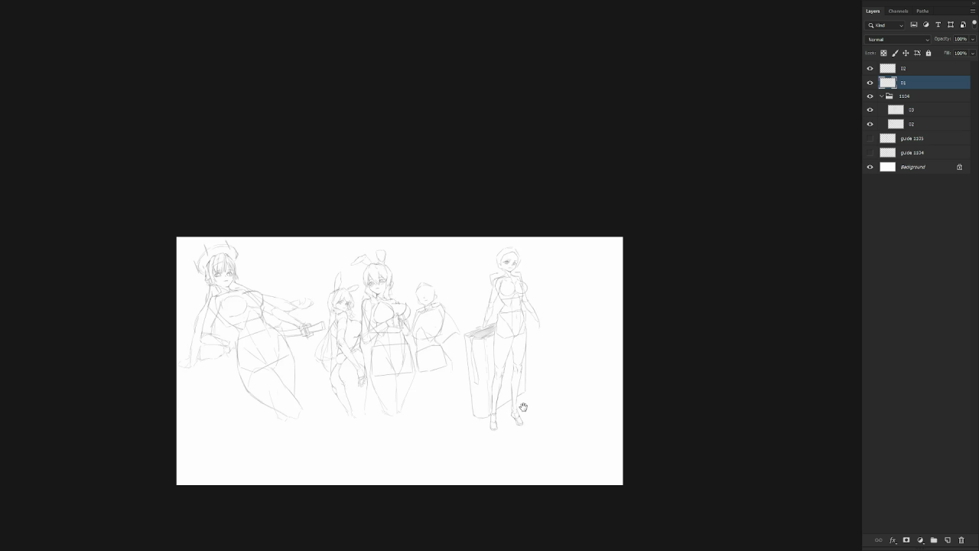
# Draw a new upper arm line and rotate it toward the book.
pyautogui.scroll(5, 527, 349)
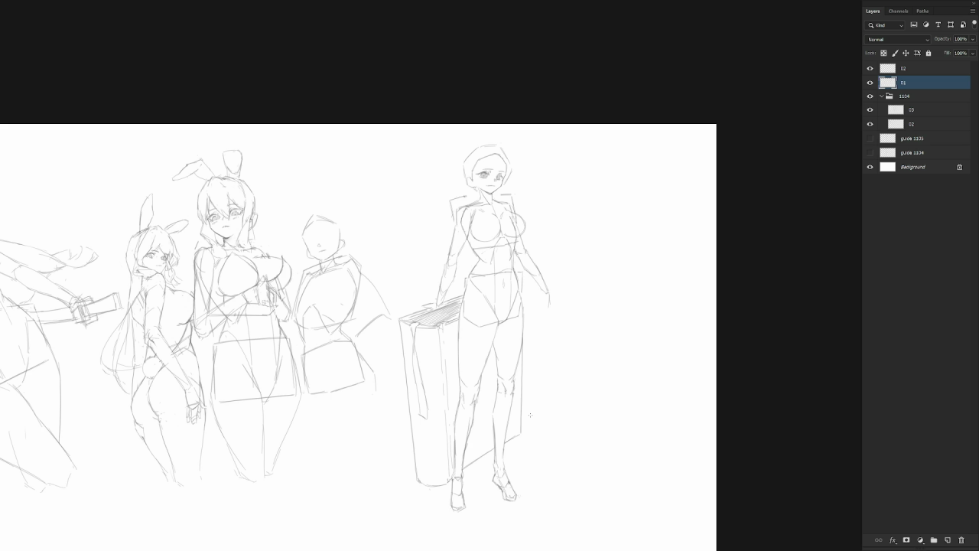
pyautogui.scroll(2, 467, 230)
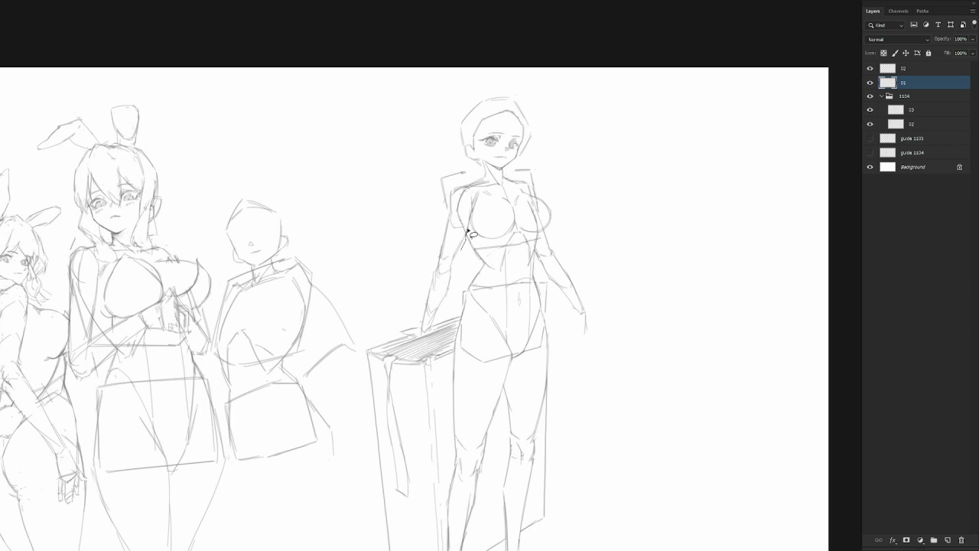
pyautogui.moveTo(448, 210)
pyautogui.mouseDown()
pyautogui.moveTo(450, 269)
pyautogui.moveTo(458, 218)
pyautogui.mouseUp()
pyautogui.hotkey('ctrl', 't')
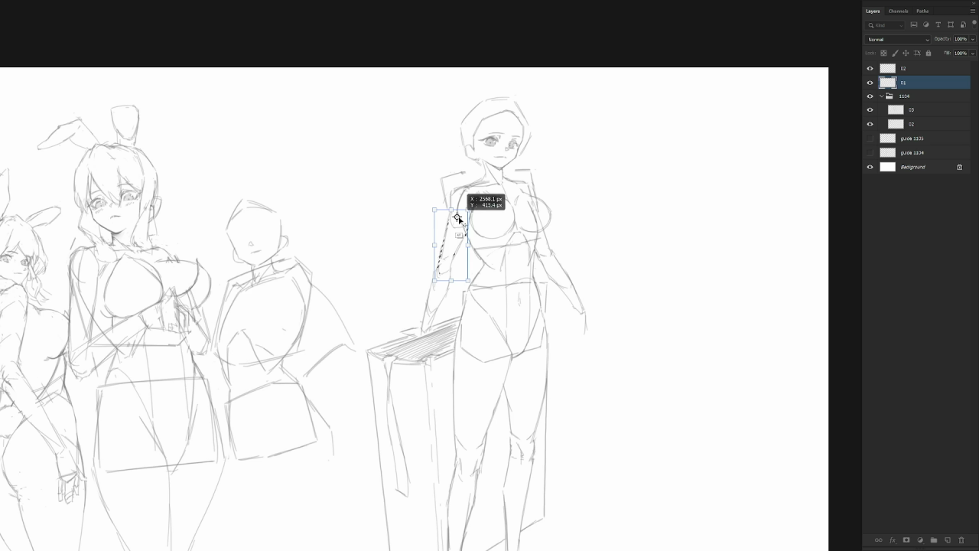
pyautogui.moveTo(468, 286); pyautogui.dragTo(473, 283)
pyautogui.press('Return')
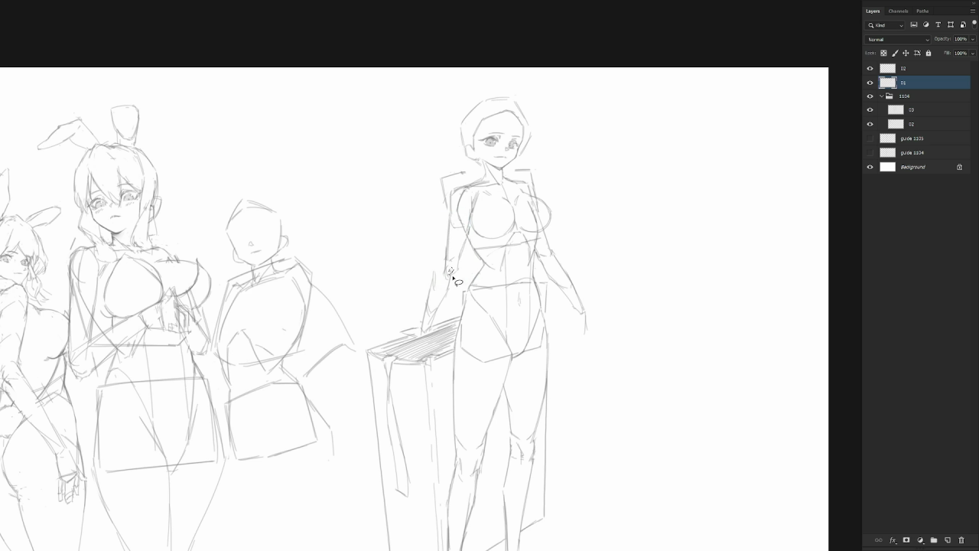
# Reposition the lower arm and hand so they rest on the book's top.
pyautogui.moveTo(451, 275)
pyautogui.mouseDown()
pyautogui.moveTo(431, 335)
pyautogui.moveTo(471, 273)
pyautogui.mouseUp()
pyautogui.hotkey('ctrl', 't')
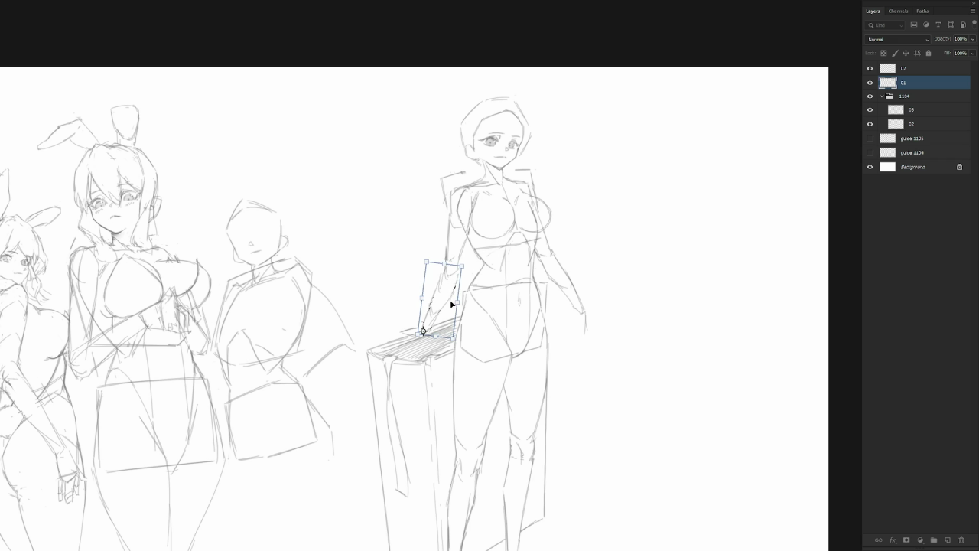
pyautogui.press('Return')
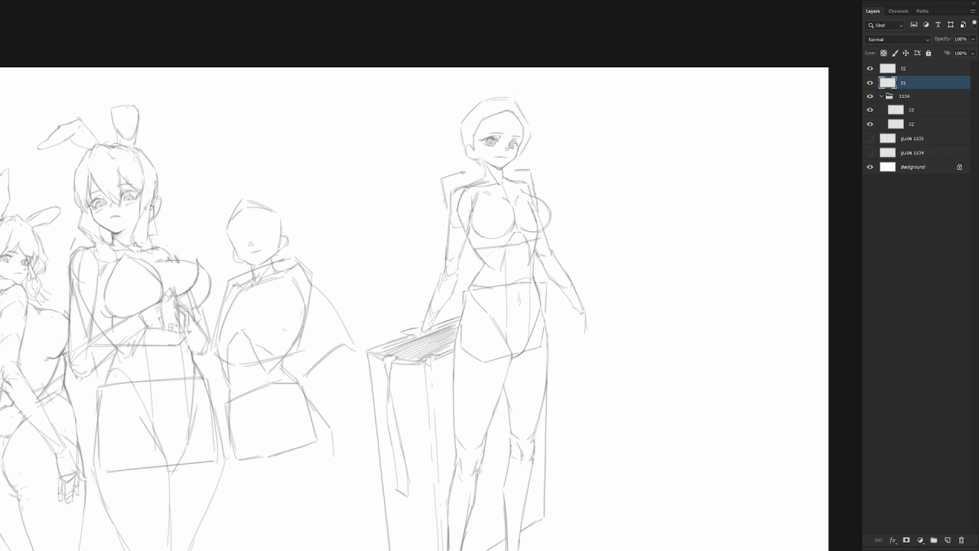
pyautogui.moveTo(446, 265)
pyautogui.mouseDown()
pyautogui.moveTo(459, 261)
pyautogui.moveTo(456, 291)
pyautogui.moveTo(439, 311)
pyautogui.mouseUp()
pyautogui.moveTo(411, 330); pyautogui.dragTo(430, 322)
pyautogui.hotkey('ctrl', 'z')
pyautogui.hotkey('ctrl', '-')
pyautogui.hotkey('ctrl', '-')
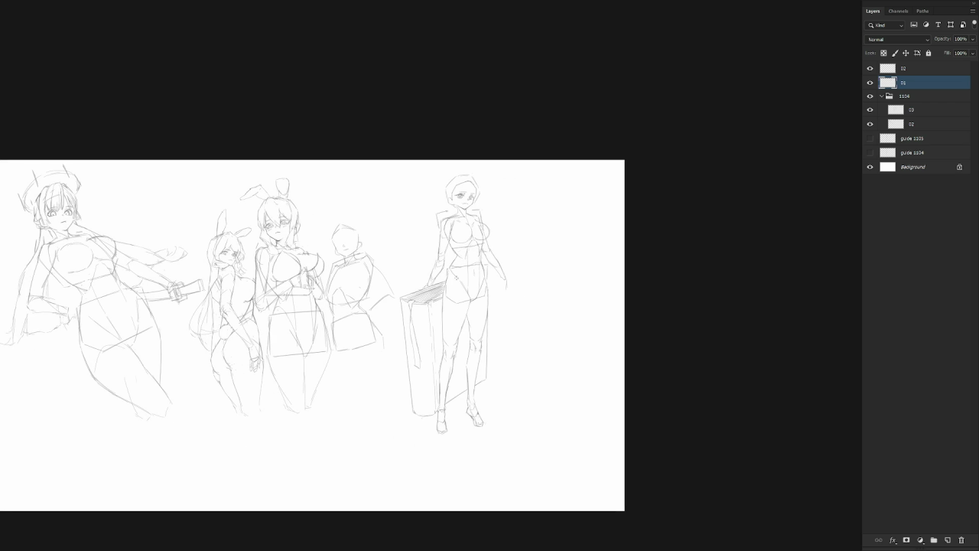
# Sketch an angular, paper-like object held in the figure's right hand, with fingers around it.
pyautogui.scroll(1, 516, 285)
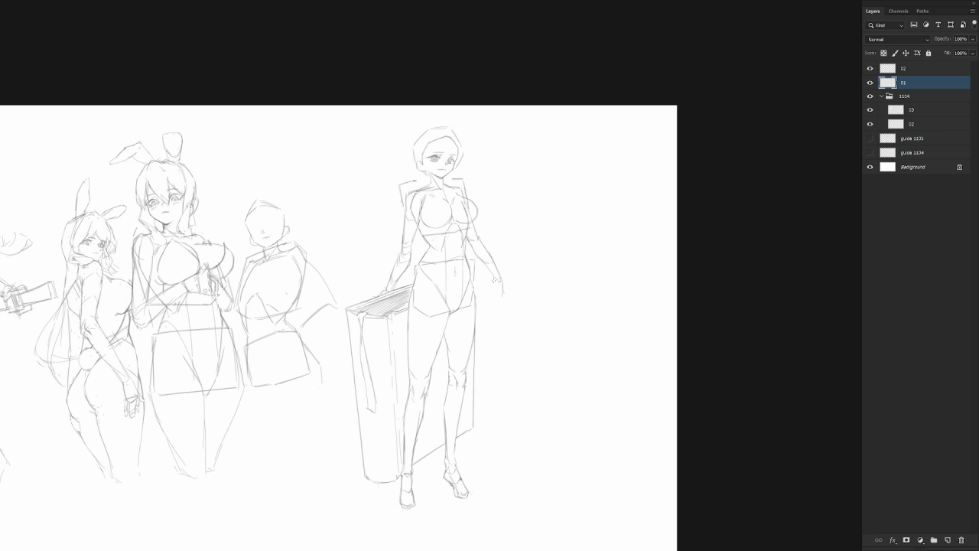
pyautogui.moveTo(493, 280); pyautogui.dragTo(500, 291)
pyautogui.moveTo(502, 293); pyautogui.dragTo(514, 310)
pyautogui.hotkey('ctrl', 'z')
pyautogui.hotkey('ctrl', 'z')
pyautogui.moveTo(499, 286); pyautogui.dragTo(527, 298)
pyautogui.moveTo(501, 293)
pyautogui.mouseDown()
pyautogui.moveTo(521, 307)
pyautogui.moveTo(523, 329)
pyautogui.mouseUp()
pyautogui.moveTo(487, 289); pyautogui.dragTo(494, 301)
pyautogui.moveTo(498, 314); pyautogui.dragTo(498, 333)
pyautogui.hotkey('ctrl', 'z')
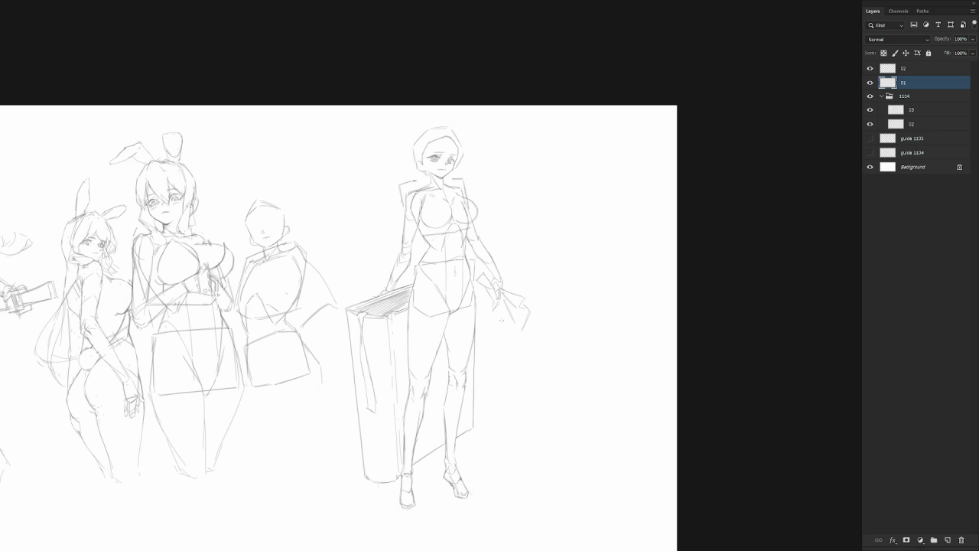
# Sketch a cloth hanging from the girl's right hand, with its edges, bottom and a diagonal fold.
pyautogui.moveTo(498, 305); pyautogui.dragTo(503, 337)
pyautogui.moveTo(494, 336); pyautogui.dragTo(502, 377)
pyautogui.hotkey('ctrl', 'z')
pyautogui.moveTo(490, 331); pyautogui.dragTo(500, 375)
pyautogui.moveTo(524, 332); pyautogui.dragTo(535, 391)
pyautogui.hotkey('ctrl', 'z')
pyautogui.moveTo(528, 358); pyautogui.dragTo(532, 388)
pyautogui.moveTo(494, 356)
pyautogui.mouseDown()
pyautogui.moveTo(480, 382)
pyautogui.moveTo(519, 380)
pyautogui.moveTo(514, 371)
pyautogui.moveTo(534, 410)
pyautogui.mouseUp()
pyautogui.hotkey('ctrl', 'z')
pyautogui.hotkey('ctrl', 'z')
pyautogui.moveTo(481, 393); pyautogui.dragTo(500, 424)
pyautogui.moveTo(535, 385)
pyautogui.mouseDown()
pyautogui.moveTo(502, 423)
pyautogui.moveTo(544, 420)
pyautogui.mouseUp()
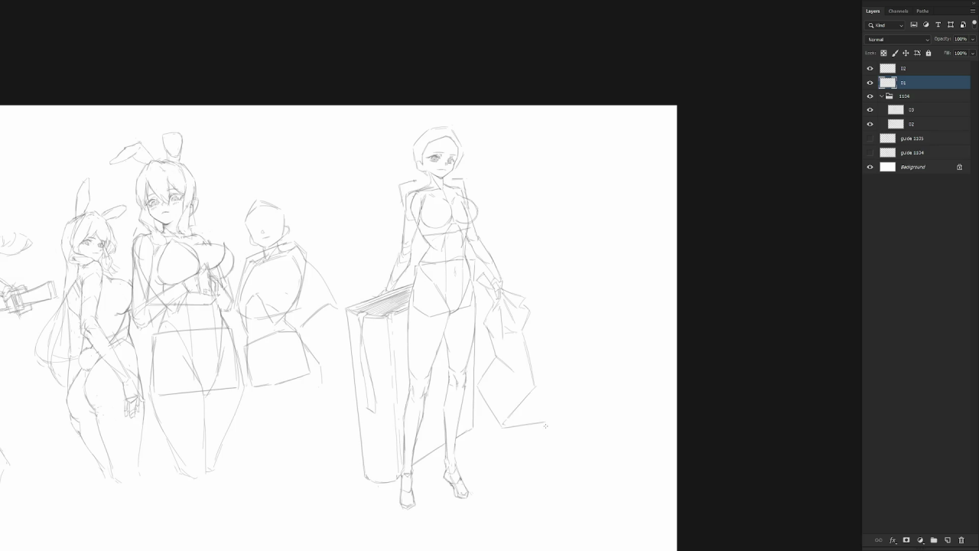
pyautogui.moveTo(545, 423); pyautogui.dragTo(498, 453)
# Add a shadow and short strokes beside her right foot, then zoom out to the whole sheet.
pyautogui.moveTo(465, 433)
pyautogui.mouseDown()
pyautogui.moveTo(490, 461)
pyautogui.moveTo(461, 432)
pyautogui.mouseUp()
pyautogui.moveTo(479, 423); pyautogui.dragTo(493, 418)
pyautogui.moveTo(481, 428); pyautogui.dragTo(495, 428)
pyautogui.keyDown('alt'); pyautogui.click(559, 393); pyautogui.keyUp('alt')
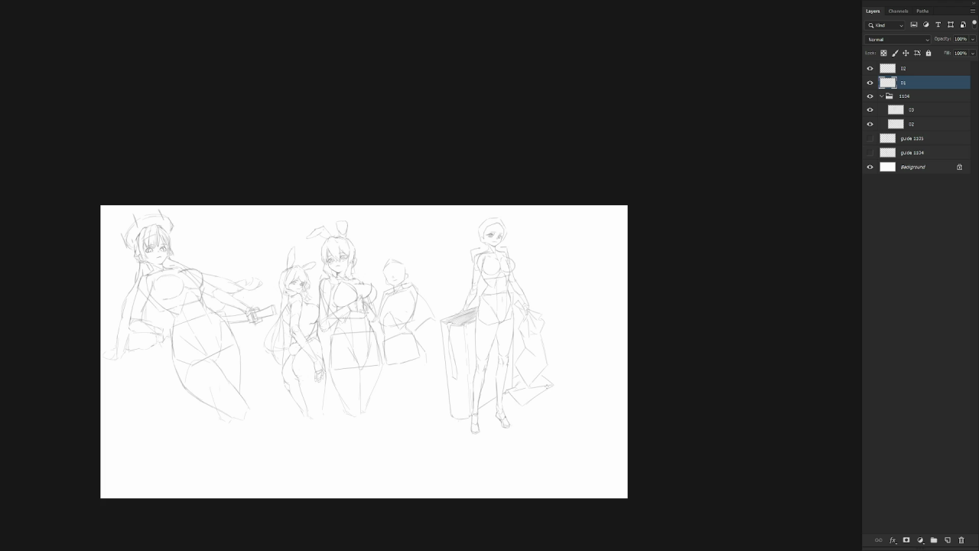
# Draw a small loop near the ankle, then lasso the lower leg for Free Transform.
pyautogui.scroll(2, 541, 338)
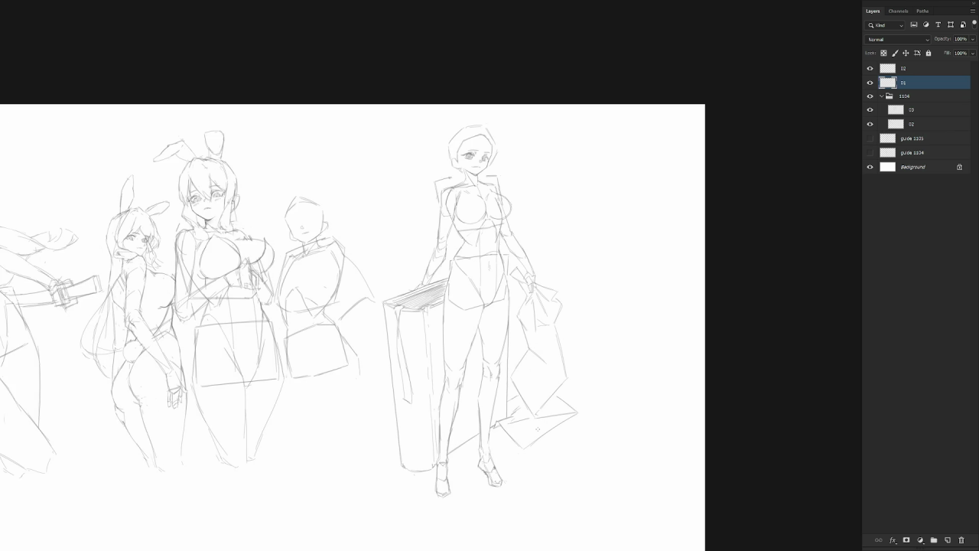
pyautogui.moveTo(452, 453)
pyautogui.mouseDown()
pyautogui.moveTo(480, 432)
pyautogui.moveTo(560, 449)
pyautogui.mouseUp()
pyautogui.moveTo(509, 322)
pyautogui.mouseDown()
pyautogui.moveTo(492, 425)
pyautogui.moveTo(513, 433)
pyautogui.moveTo(534, 421)
pyautogui.moveTo(511, 355)
pyautogui.moveTo(491, 427)
pyautogui.mouseUp()
pyautogui.hotkey('ctrl', 't')
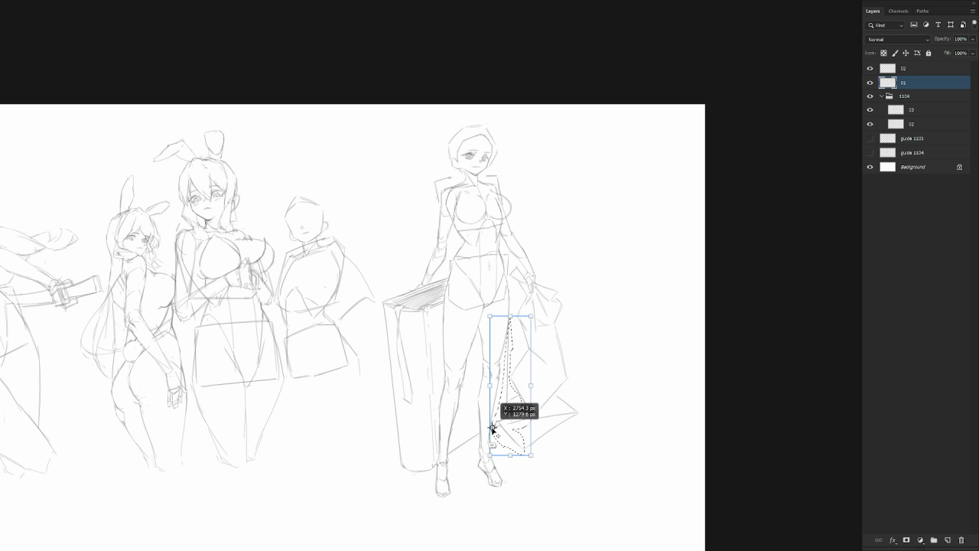
# Rotate the selected lower leg slightly and apply it.
pyautogui.moveTo(543, 316); pyautogui.dragTo(548, 325)
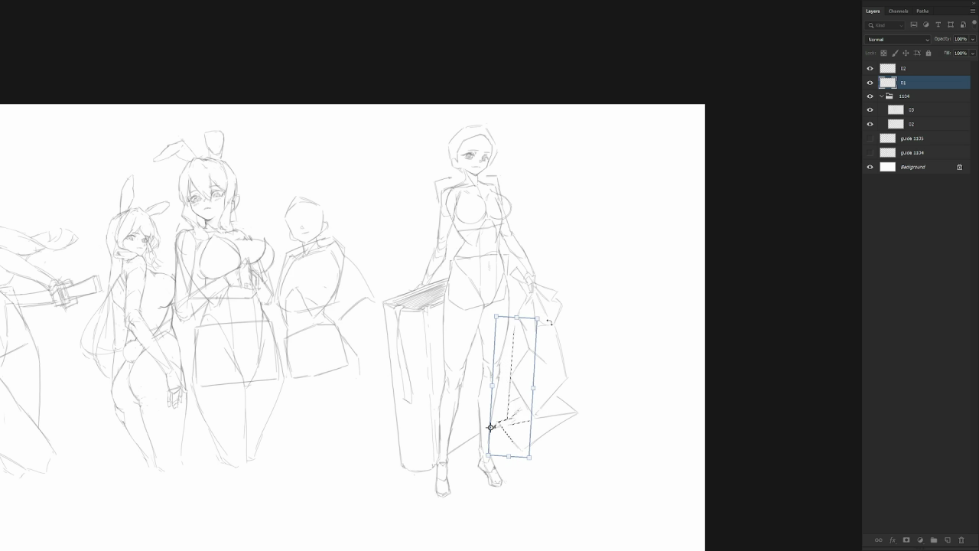
pyautogui.press('Return')
pyautogui.hotkey('ctrl', 'd')
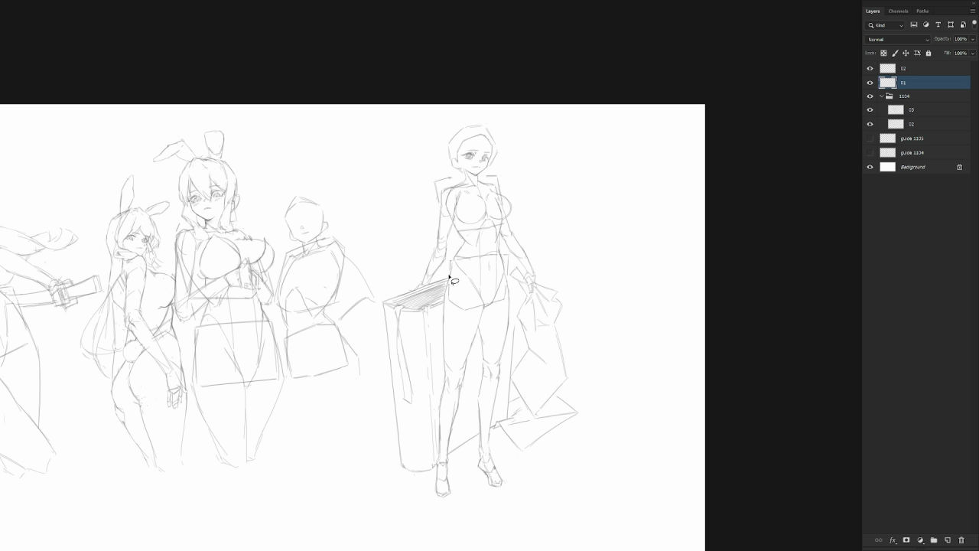
# Rotate the book to stand more upright, then add a short stroke near her legs.
pyautogui.moveTo(444, 291)
pyautogui.mouseDown()
pyautogui.moveTo(443, 465)
pyautogui.moveTo(400, 485)
pyautogui.moveTo(385, 304)
pyautogui.moveTo(420, 286)
pyautogui.mouseUp()
pyautogui.moveTo(430, 285); pyautogui.dragTo(384, 306)
pyautogui.hotkey('ctrl', 't')
pyautogui.moveTo(466, 321); pyautogui.dragTo(354, 494)
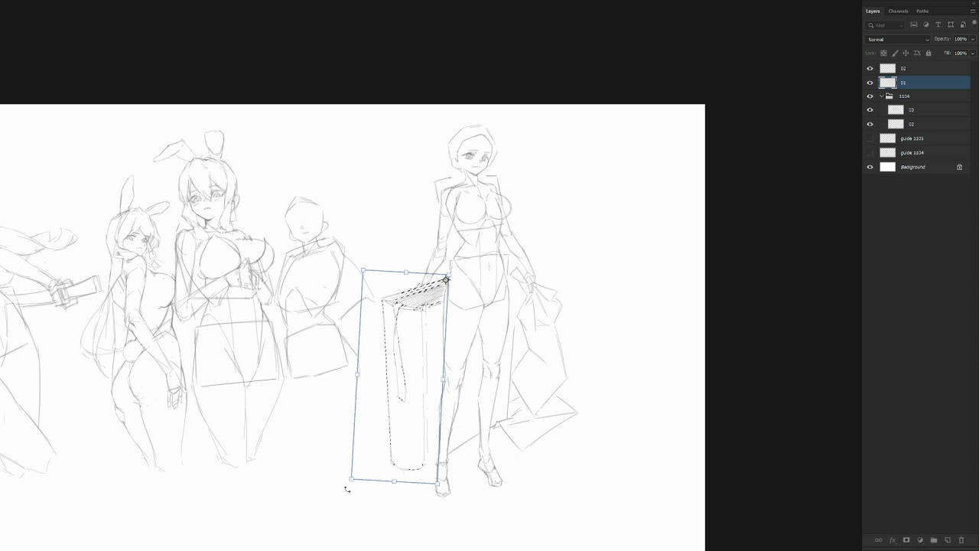
pyautogui.press('Return')
pyautogui.hotkey('ctrl', 'd')
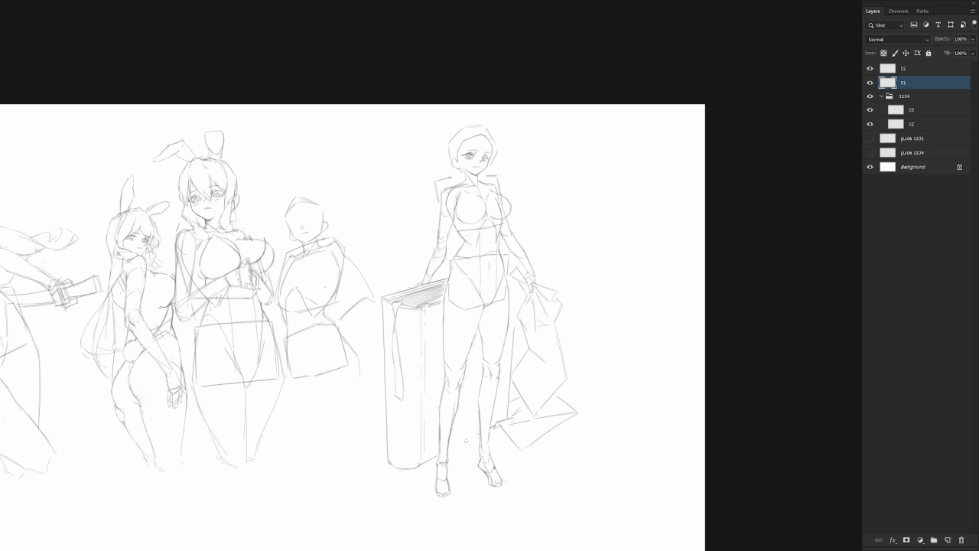
pyautogui.moveTo(460, 445); pyautogui.dragTo(479, 434)
# Zoom out and back in, then begin lassoing the cloth shape beside the girl.
pyautogui.scroll(-1, 528, 300)
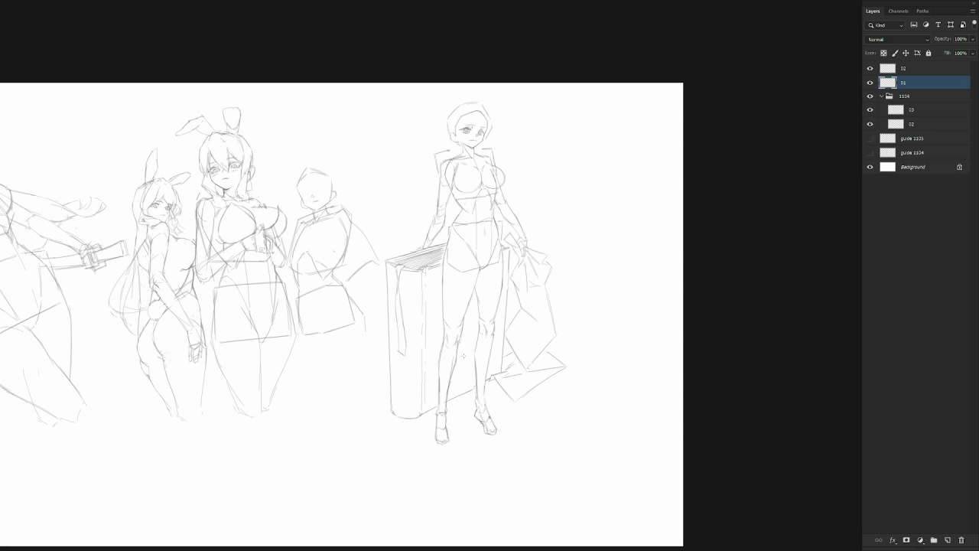
pyautogui.scroll(-3, 463, 355)
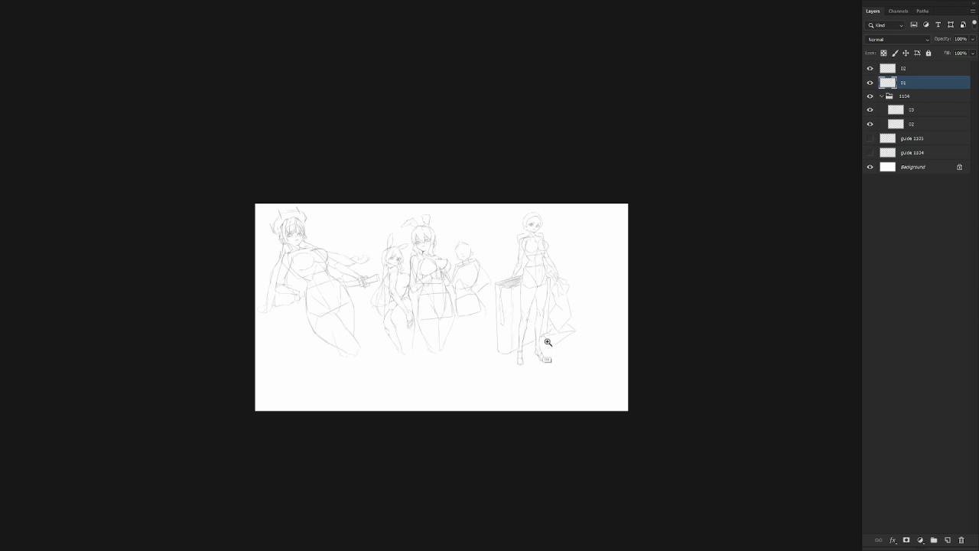
pyautogui.scroll(3, 547, 342)
pyautogui.scroll(-1, 577, 357)
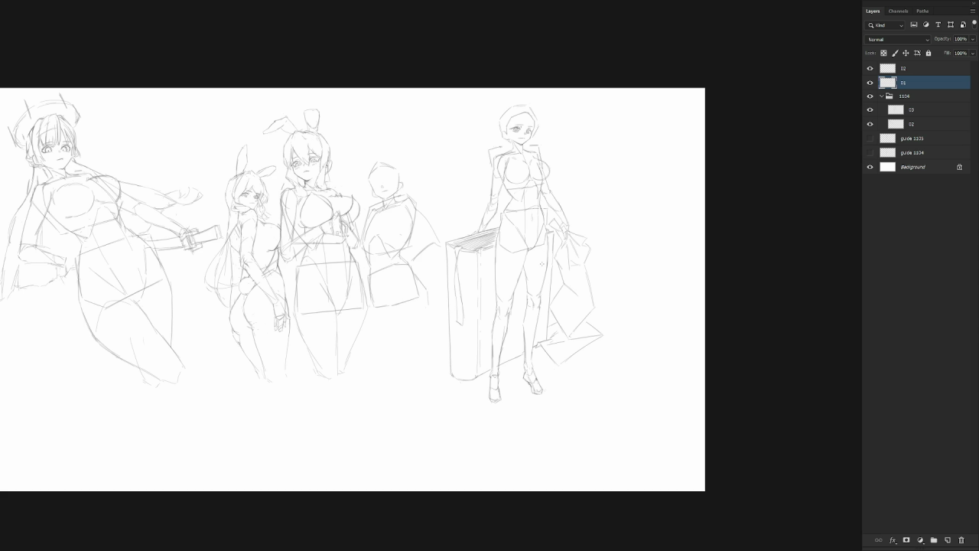
pyautogui.scroll(2, 592, 208)
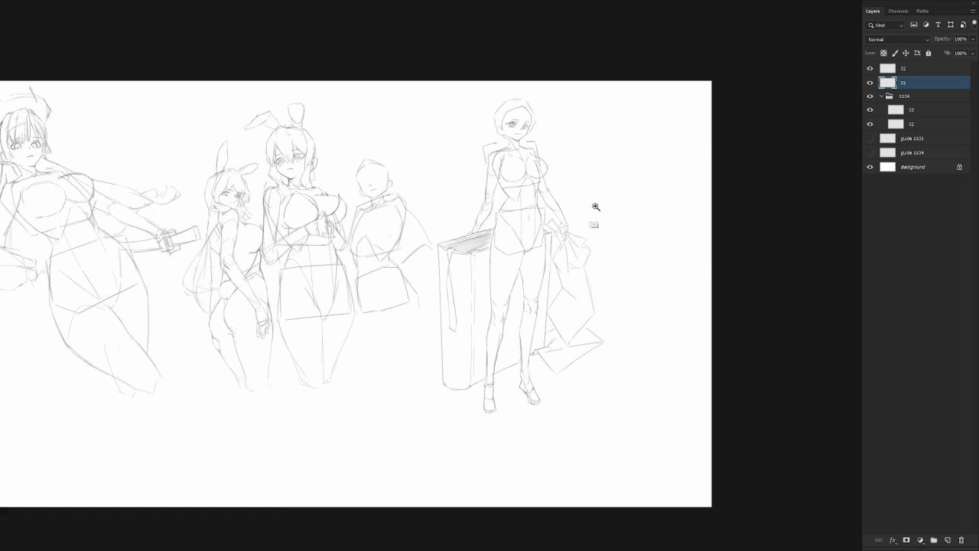
pyautogui.moveTo(531, 189)
pyautogui.mouseDown()
pyautogui.moveTo(539, 280)
pyautogui.moveTo(517, 396)
pyautogui.moveTo(549, 453)
pyautogui.moveTo(620, 247)
pyautogui.moveTo(597, 192)
pyautogui.mouseUp()
# Delete the lassoed cloth shape and deselect.
pyautogui.press('Delete')
pyautogui.hotkey('ctrl', 'd')
pyautogui.press('b')
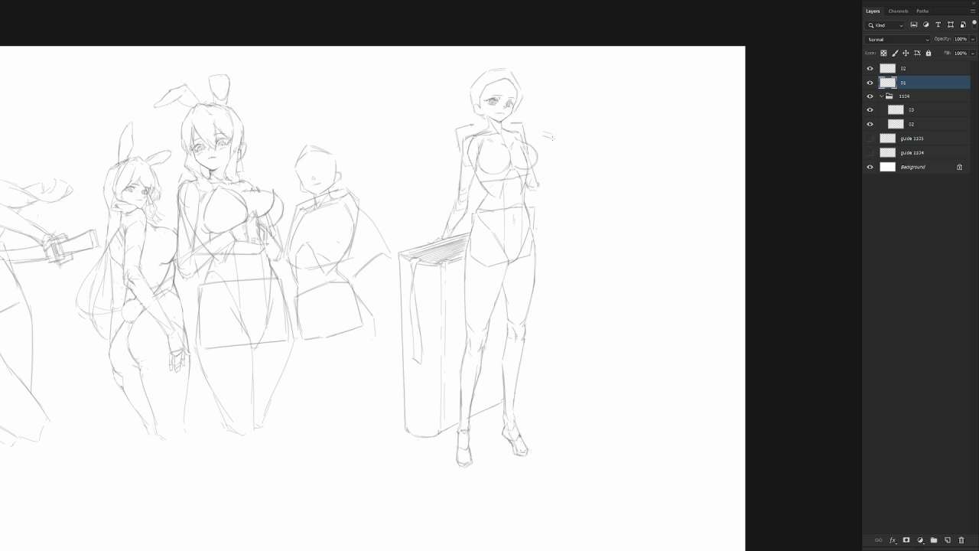
# Sketch a raised arm from her shoulder with a raised fist, undoing missteps.
pyautogui.moveTo(548, 135)
pyautogui.mouseDown()
pyautogui.moveTo(540, 184)
pyautogui.moveTo(565, 150)
pyautogui.mouseUp()
pyautogui.hotkey('ctrl', 'z')
pyautogui.moveTo(540, 184)
pyautogui.mouseDown()
pyautogui.moveTo(551, 148)
pyautogui.moveTo(545, 177)
pyautogui.moveTo(543, 134)
pyautogui.moveTo(556, 146)
pyautogui.moveTo(536, 174)
pyautogui.mouseUp()
pyautogui.moveTo(548, 167); pyautogui.dragTo(540, 192)
pyautogui.moveTo(545, 136)
pyautogui.mouseDown()
pyautogui.moveTo(538, 151)
pyautogui.moveTo(558, 135)
pyautogui.mouseUp()
pyautogui.moveTo(544, 123)
pyautogui.mouseDown()
pyautogui.moveTo(546, 135)
pyautogui.moveTo(545, 120)
pyautogui.moveTo(561, 122)
pyautogui.mouseUp()
pyautogui.hotkey('ctrl', 'z')
pyautogui.hotkey('ctrl', 'z')
pyautogui.hotkey('ctrl', 'z')
pyautogui.hotkey('ctrl', 'z')
pyautogui.hotkey('ctrl', 'z')
pyautogui.hotkey('ctrl', 'z')
pyautogui.hotkey('ctrl', 'z')
pyautogui.hotkey('ctrl', 'z')
pyautogui.hotkey('ctrl', 'z')
# Redraw the raised arm along her right side up to the hand, strengthening its edges.
pyautogui.moveTo(536, 159); pyautogui.dragTo(546, 176)
pyautogui.moveTo(574, 129); pyautogui.dragTo(553, 175)
pyautogui.moveTo(570, 118)
pyautogui.mouseDown()
pyautogui.moveTo(587, 127)
pyautogui.moveTo(576, 132)
pyautogui.moveTo(589, 125)
pyautogui.mouseUp()
pyautogui.moveTo(575, 130); pyautogui.dragTo(552, 171)
pyautogui.moveTo(568, 128); pyautogui.dragTo(546, 175)
pyautogui.moveTo(569, 127); pyautogui.dragTo(548, 171)
# Reposition the raised hand with Free Transform and deselect.
pyautogui.moveTo(569, 107)
pyautogui.mouseDown()
pyautogui.moveTo(601, 108)
pyautogui.moveTo(578, 144)
pyautogui.moveTo(578, 135)
pyautogui.mouseUp()
pyautogui.hotkey('ctrl', 't')
pyautogui.press('Return')
pyautogui.hotkey('ctrl', 'd')
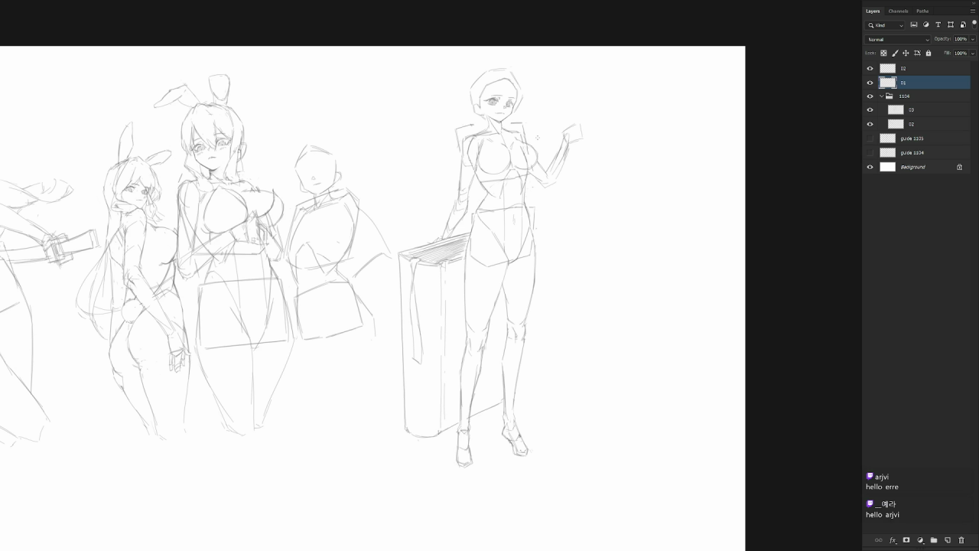
pyautogui.scroll(3, 538, 138)
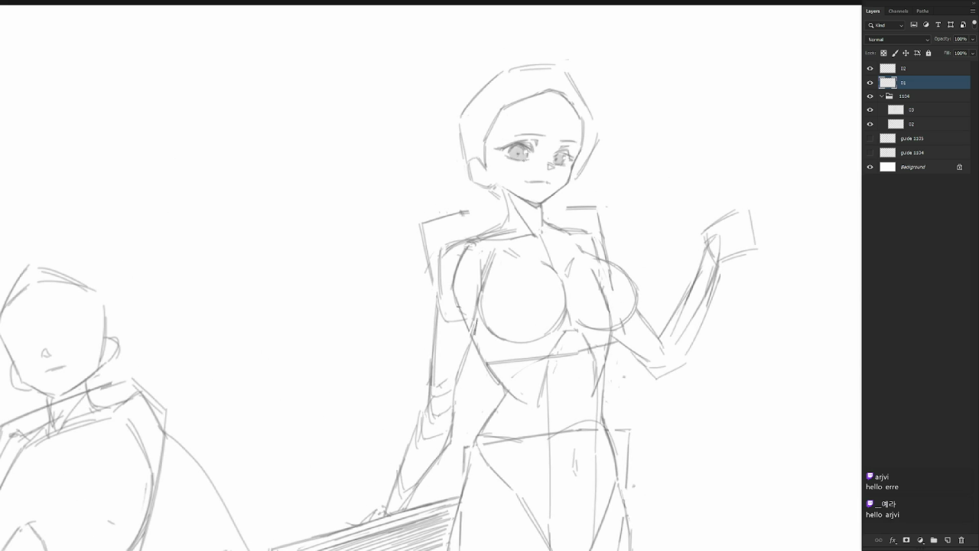
# Delete the selected raised arm sketch and retry redrawing it, undoing unsuccessful strokes.
pyautogui.scroll(-3, 413, 267)
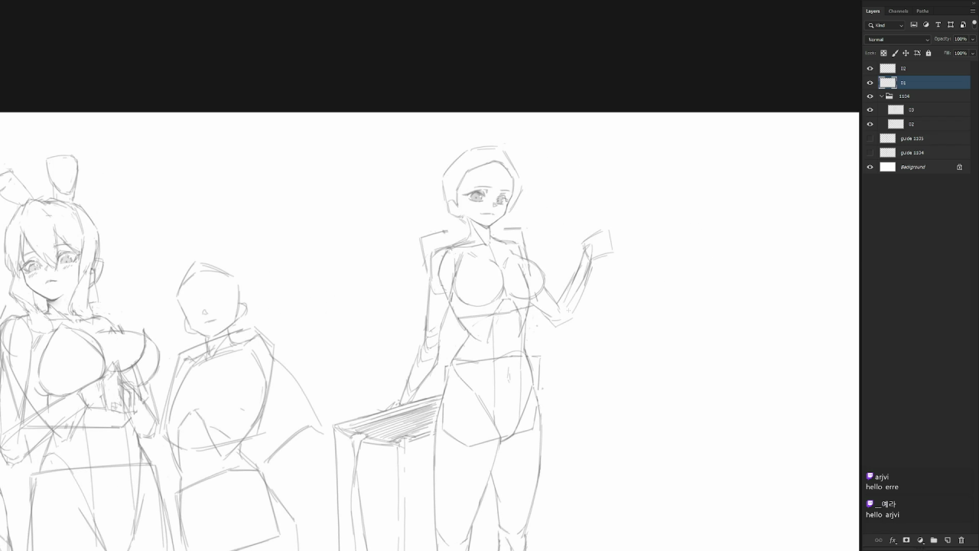
pyautogui.moveTo(564, 298)
pyautogui.mouseDown()
pyautogui.moveTo(562, 310)
pyautogui.moveTo(636, 250)
pyautogui.moveTo(580, 251)
pyautogui.moveTo(553, 315)
pyautogui.mouseUp()
pyautogui.press('Delete')
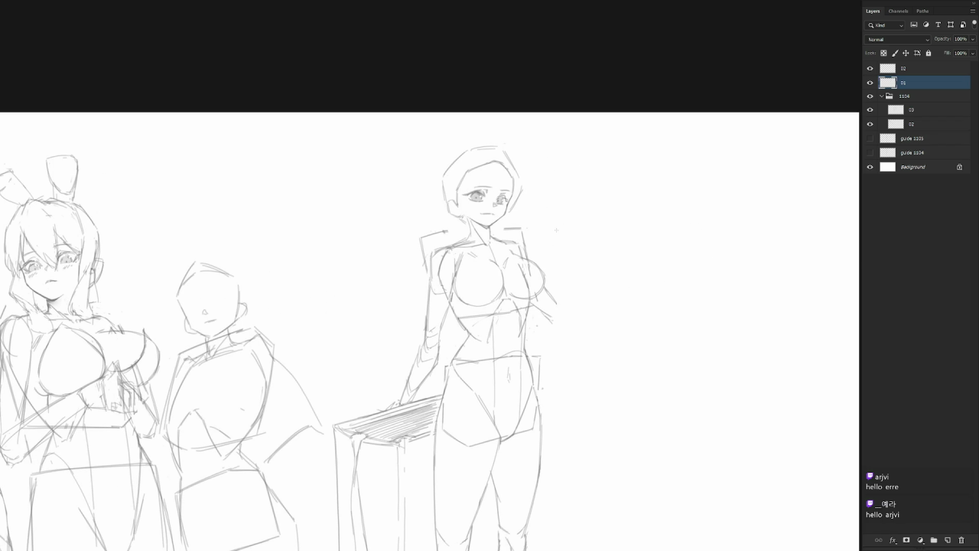
pyautogui.moveTo(570, 254)
pyautogui.mouseDown()
pyautogui.moveTo(555, 320)
pyautogui.moveTo(553, 305)
pyautogui.mouseUp()
pyautogui.hotkey('ctrl', 'z')
pyautogui.moveTo(555, 243)
pyautogui.mouseDown()
pyautogui.moveTo(568, 218)
pyautogui.moveTo(578, 228)
pyautogui.moveTo(564, 313)
pyautogui.mouseUp()
pyautogui.hotkey('ctrl', 'z')
pyautogui.moveTo(568, 265)
pyautogui.mouseDown()
pyautogui.moveTo(571, 323)
pyautogui.moveTo(549, 335)
pyautogui.moveTo(572, 329)
pyautogui.mouseUp()
pyautogui.hotkey('ctrl', 'z')
# Add short marks at the raised hand and trim the overly tall finger stroke.
pyautogui.moveTo(569, 239); pyautogui.dragTo(555, 245)
pyautogui.moveTo(551, 218); pyautogui.dragTo(557, 230)
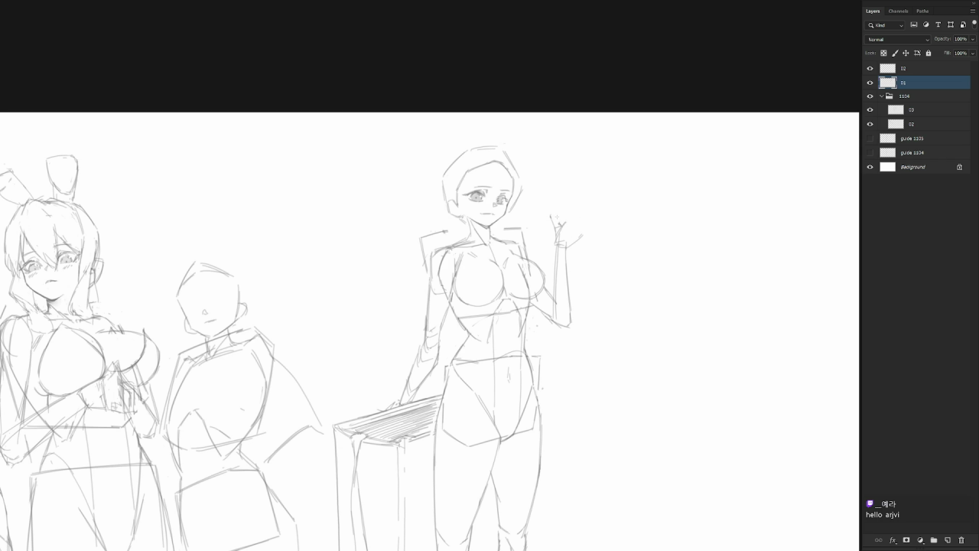
pyautogui.moveTo(552, 217); pyautogui.dragTo(563, 211)
pyautogui.scroll(-5, 617, 234)
# Redraw the raised hand's finger strokes rounder.
pyautogui.scroll(-2, 617, 234)
pyautogui.scroll(4, 616, 234)
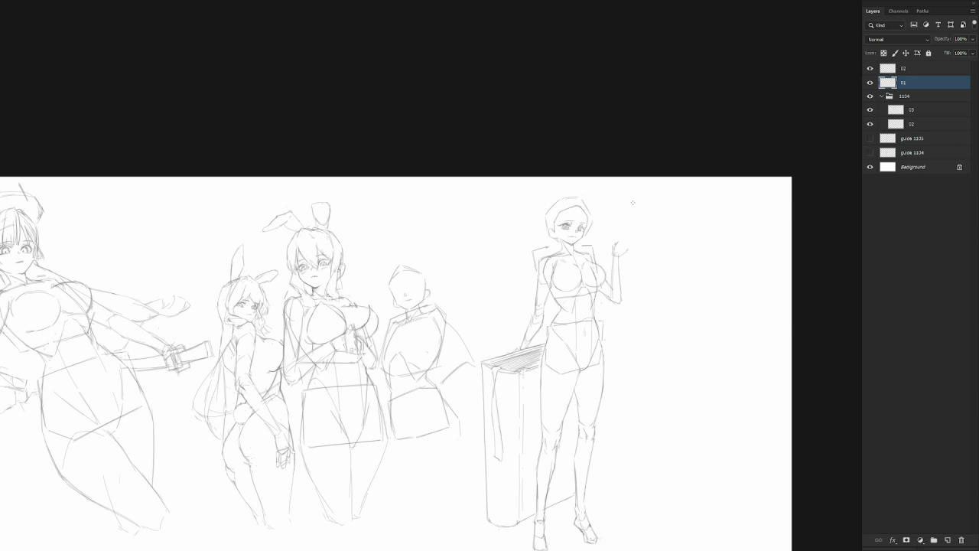
pyautogui.moveTo(622, 240)
pyautogui.mouseDown()
pyautogui.moveTo(629, 235)
pyautogui.moveTo(625, 246)
pyautogui.mouseUp()
pyautogui.moveTo(632, 243)
pyautogui.mouseDown()
pyautogui.moveTo(621, 254)
pyautogui.moveTo(631, 245)
pyautogui.mouseUp()
# Pan the canvas and lasso the book beside the leg.
pyautogui.scroll(-2, 645, 238)
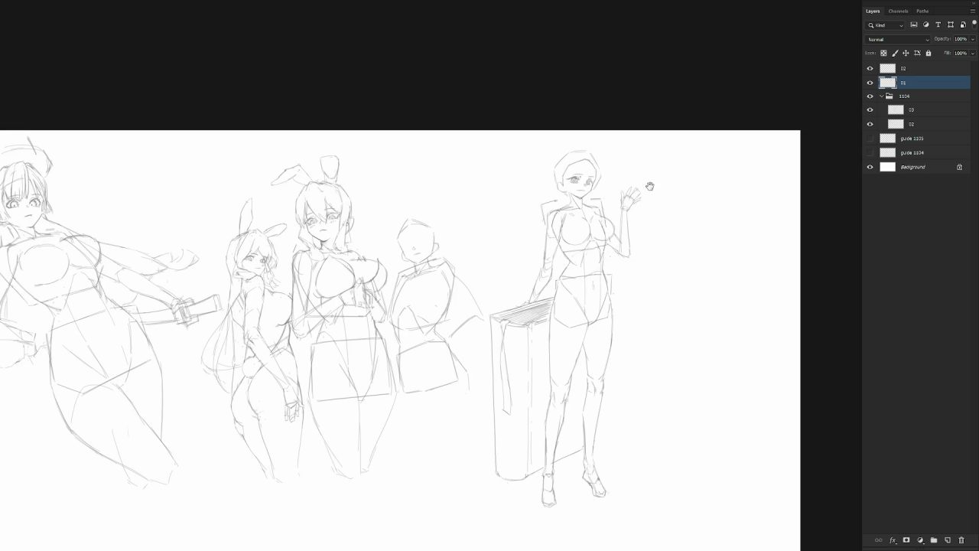
pyautogui.scroll(-1, 597, 348)
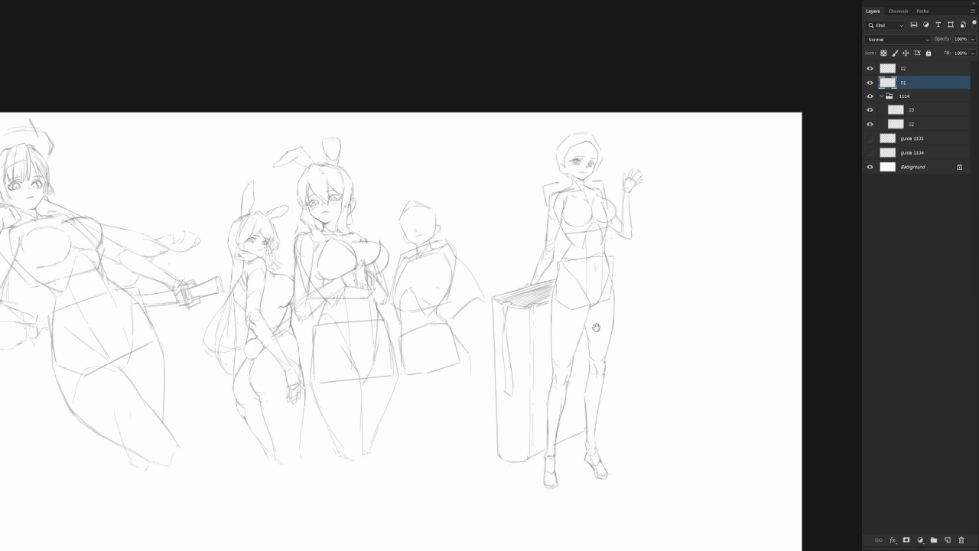
pyautogui.press('l')
pyautogui.moveTo(552, 295)
pyautogui.mouseDown()
pyautogui.moveTo(476, 356)
pyautogui.moveTo(503, 291)
pyautogui.moveTo(542, 287)
pyautogui.mouseUp()
# Erase the lassoed book beside the leg, then select the left arm strokes by the waist.
pyautogui.press('Delete')
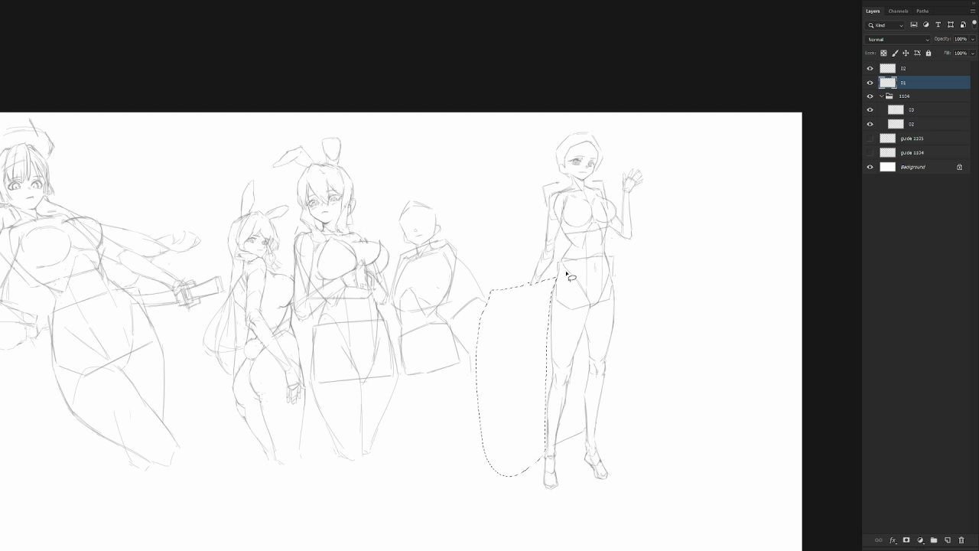
pyautogui.hotkey('ctrl', 'd')
pyautogui.moveTo(561, 449); pyautogui.dragTo(591, 433)
pyautogui.hotkey('ctrl', 'd')
pyautogui.moveTo(557, 256)
pyautogui.mouseDown()
pyautogui.moveTo(536, 256)
pyautogui.moveTo(556, 252)
pyautogui.mouseUp()
# Rotate the selected left arm strokes to hang down beside her hip, then deselect.
pyautogui.hotkey('ctrl', 't')
pyautogui.moveTo(515, 316); pyautogui.dragTo(528, 339)
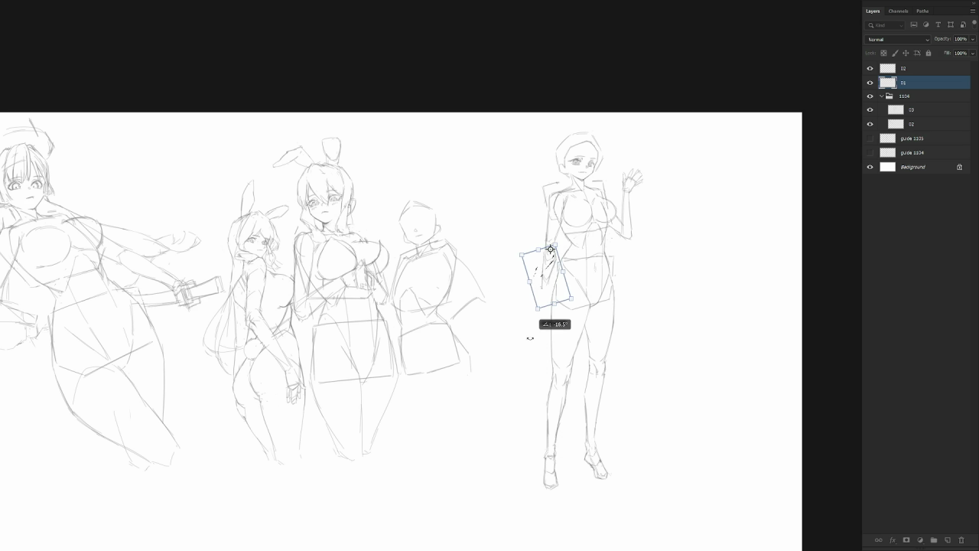
pyautogui.press('Return')
pyautogui.hotkey('ctrl', 'd')
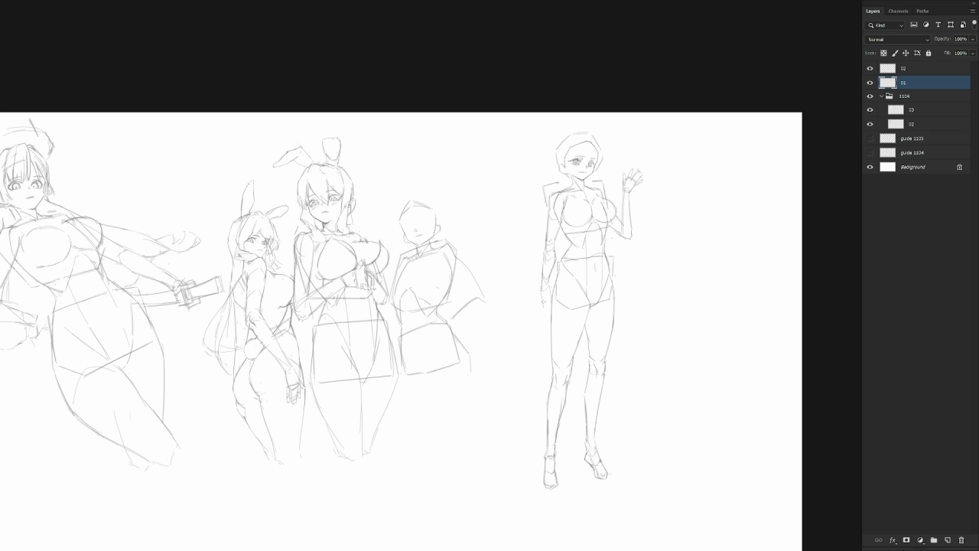
# Block in a bag with diagonal and vertical strokes beside the hip and thigh, plus an arm curve.
pyautogui.moveTo(542, 305)
pyautogui.mouseDown()
pyautogui.moveTo(524, 323)
pyautogui.moveTo(529, 370)
pyautogui.mouseUp()
pyautogui.moveTo(548, 359); pyautogui.dragTo(541, 373)
pyautogui.moveTo(537, 329); pyautogui.dragTo(538, 358)
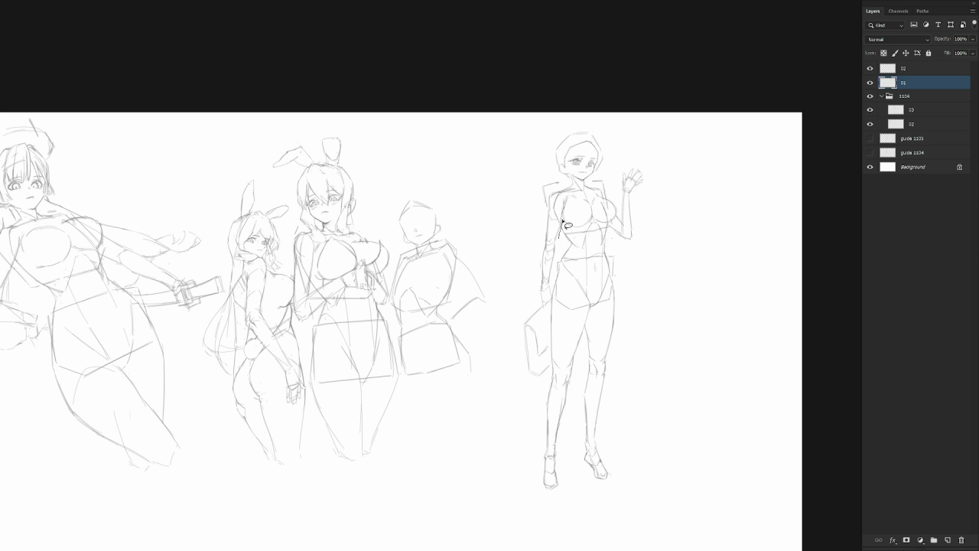
pyautogui.moveTo(548, 209)
pyautogui.mouseDown()
pyautogui.moveTo(538, 276)
pyautogui.moveTo(557, 288)
pyautogui.mouseUp()
# Rotate the selected arm stroke by -4.4° and return to the pencil brush.
pyautogui.hotkey('ctrl', 't')
pyautogui.moveTo(531, 340); pyautogui.dragTo(540, 342)
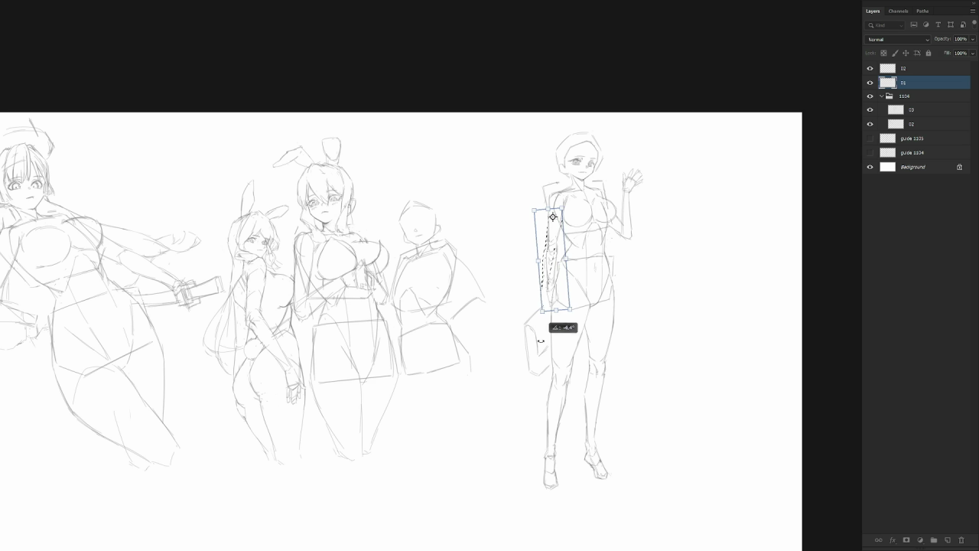
pyautogui.press('Return')
pyautogui.hotkey('ctrl', 'd')
pyautogui.press('b')
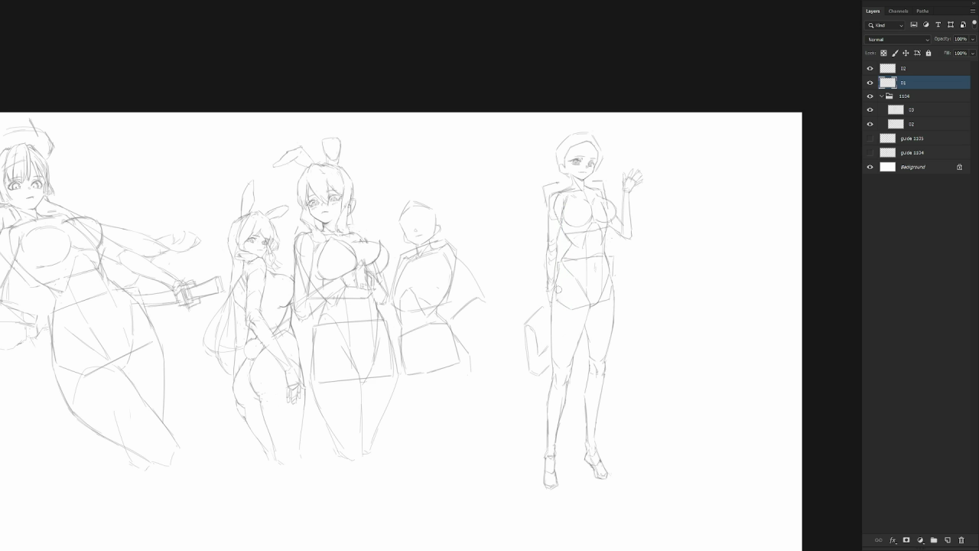
# Lasso the arm and hand sketch beside the leg and nudge it slightly right.
pyautogui.press('l')
pyautogui.moveTo(551, 325)
pyautogui.mouseDown()
pyautogui.moveTo(547, 362)
pyautogui.moveTo(557, 361)
pyautogui.mouseUp()
pyautogui.press('v')
pyautogui.hotkey('ctrl', 'd')
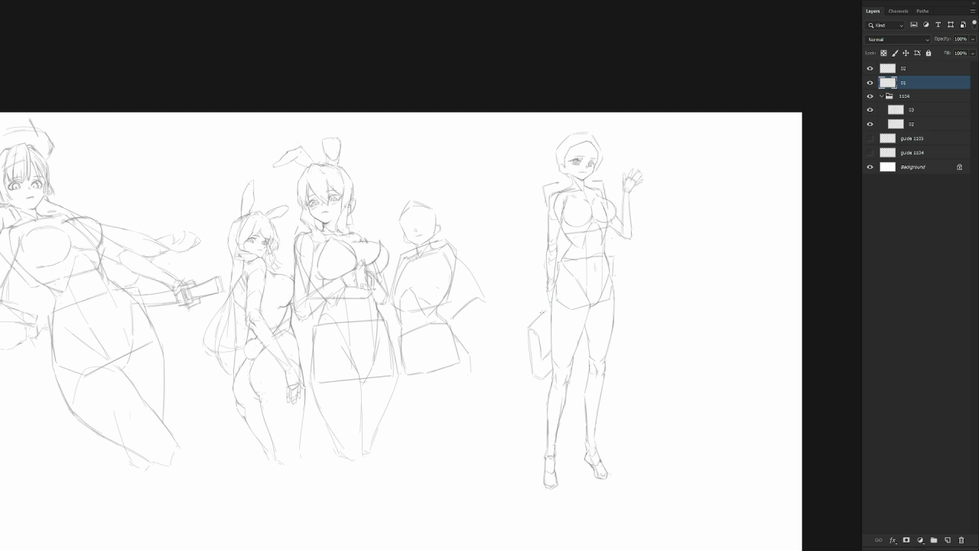
# Redraw the top stroke of the arm sketch and firm up the bag's edge.
pyautogui.moveTo(545, 308); pyautogui.dragTo(528, 328)
pyautogui.hotkey('ctrl', 'z')
pyautogui.moveTo(525, 328); pyautogui.dragTo(535, 319)
pyautogui.moveTo(538, 345); pyautogui.dragTo(542, 360)
# Zoom in on the right figure and reinforce her left torso and arm edges.
pyautogui.scroll(-2, 603, 318)
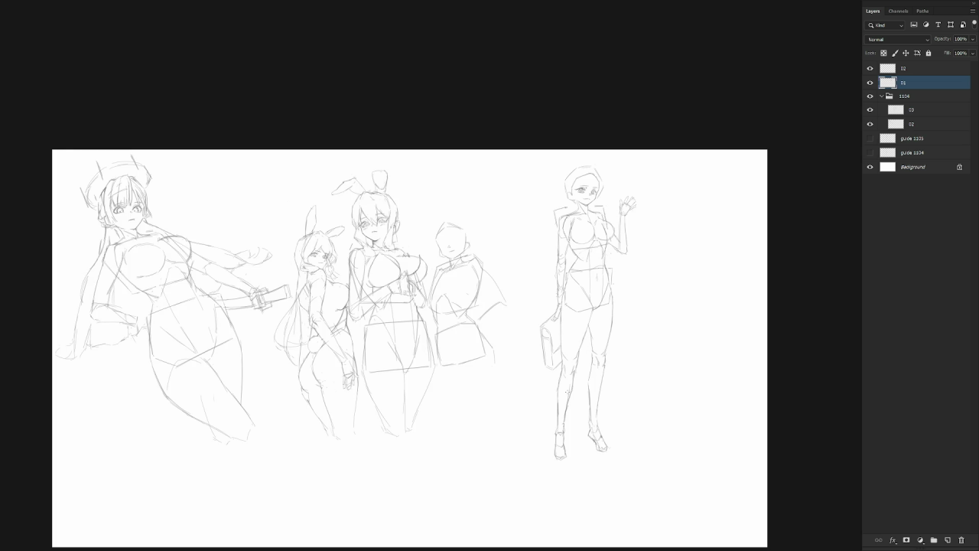
pyautogui.scroll(1, 563, 236)
pyautogui.scroll(1, 563, 236)
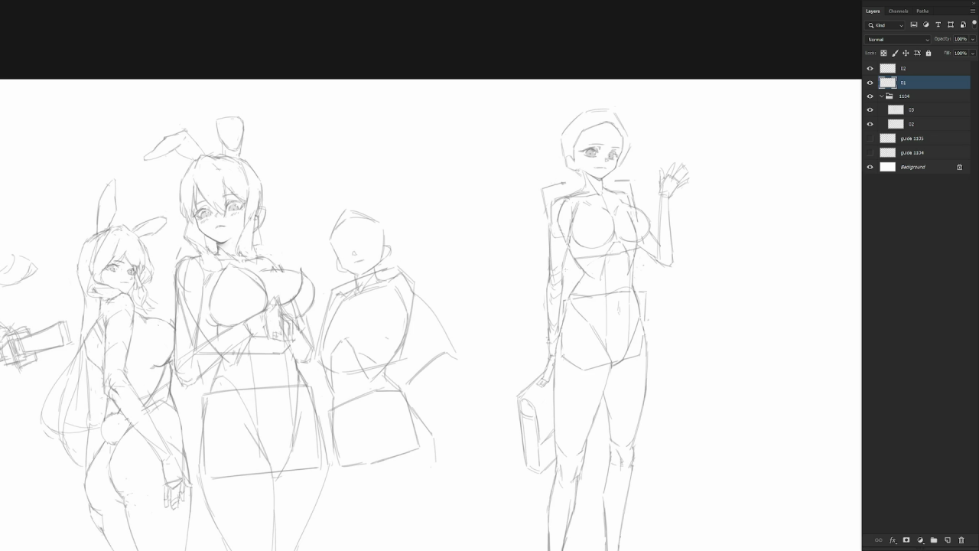
pyautogui.moveTo(566, 242); pyautogui.dragTo(567, 272)
pyautogui.moveTo(549, 290); pyautogui.dragTo(551, 357)
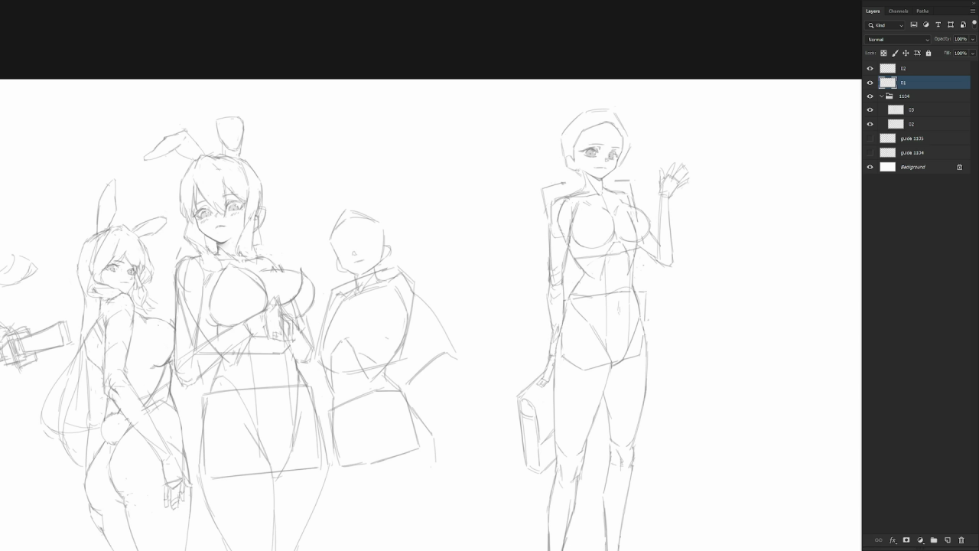
# Darken and refine the right figure's left waist contour with several strokes.
pyautogui.scroll(-3, 613, 379)
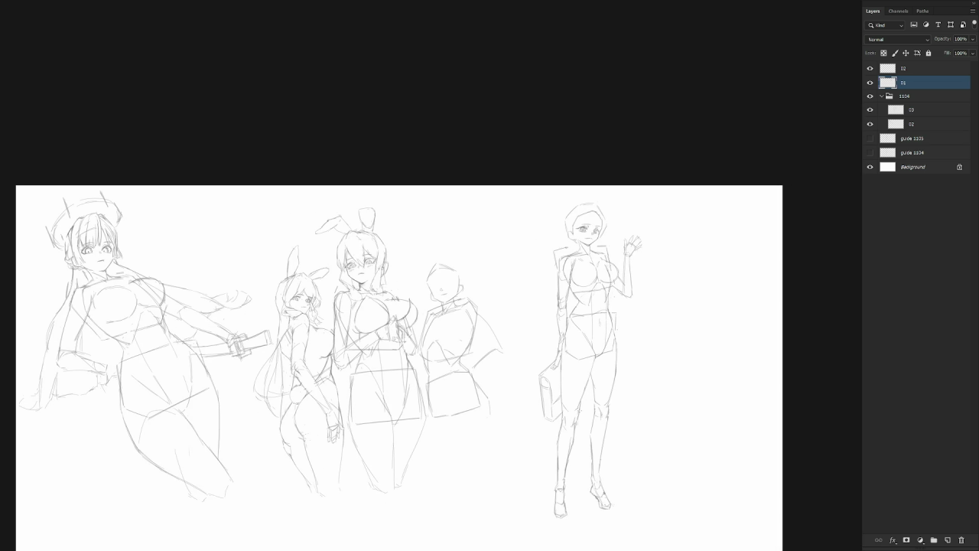
pyautogui.scroll(2, 558, 303)
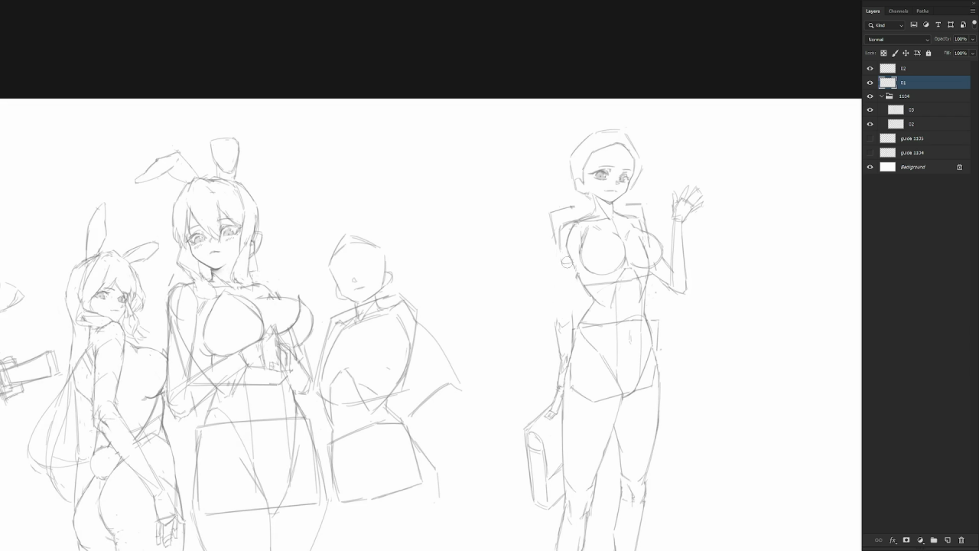
pyautogui.moveTo(562, 261)
pyautogui.mouseDown()
pyautogui.moveTo(569, 304)
pyautogui.moveTo(580, 303)
pyautogui.moveTo(567, 309)
pyautogui.mouseUp()
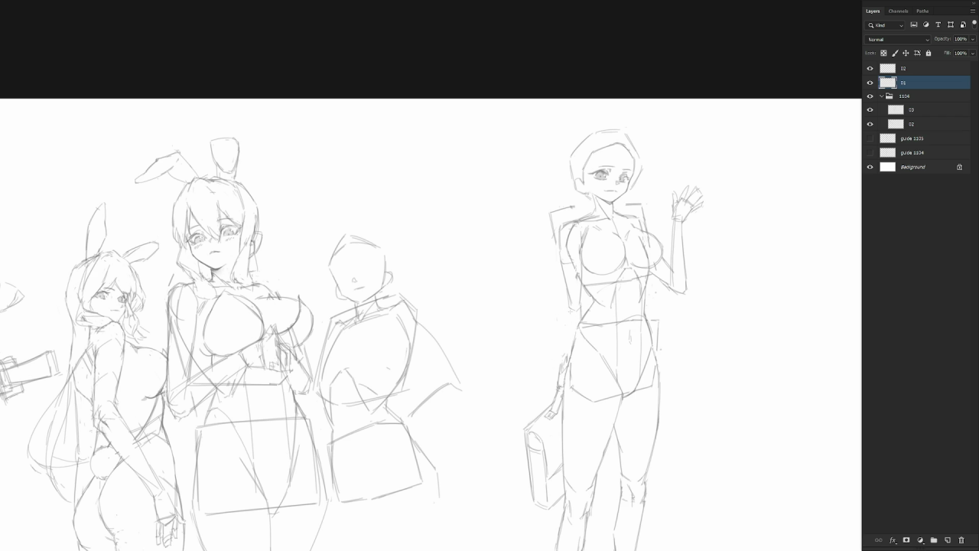
pyautogui.moveTo(571, 304); pyautogui.dragTo(560, 364)
pyautogui.moveTo(572, 308); pyautogui.dragTo(564, 338)
# Mirror the canvas view horizontally and adjust the zoom to check the drawing.
pyautogui.scroll(-3, 644, 323)
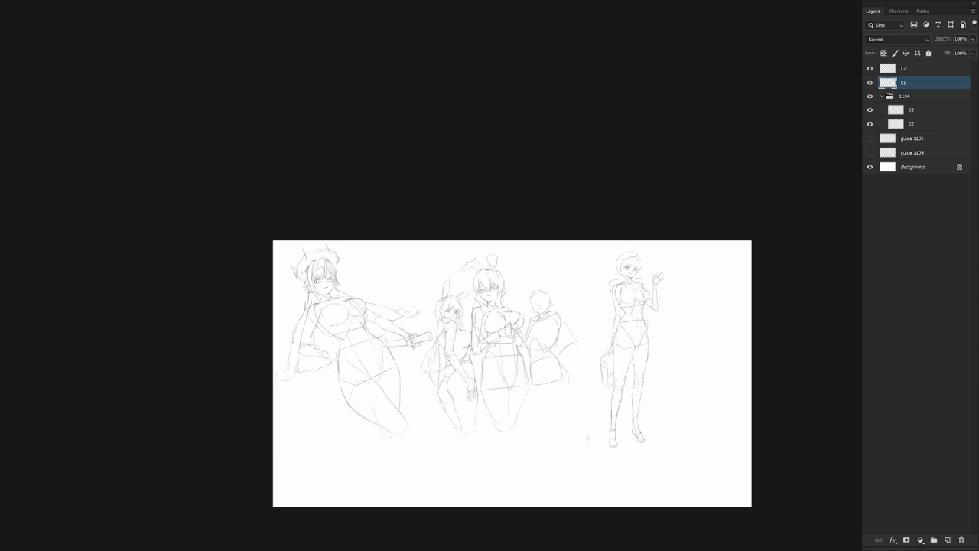
pyautogui.press('h')
pyautogui.scroll(2, 417, 329)
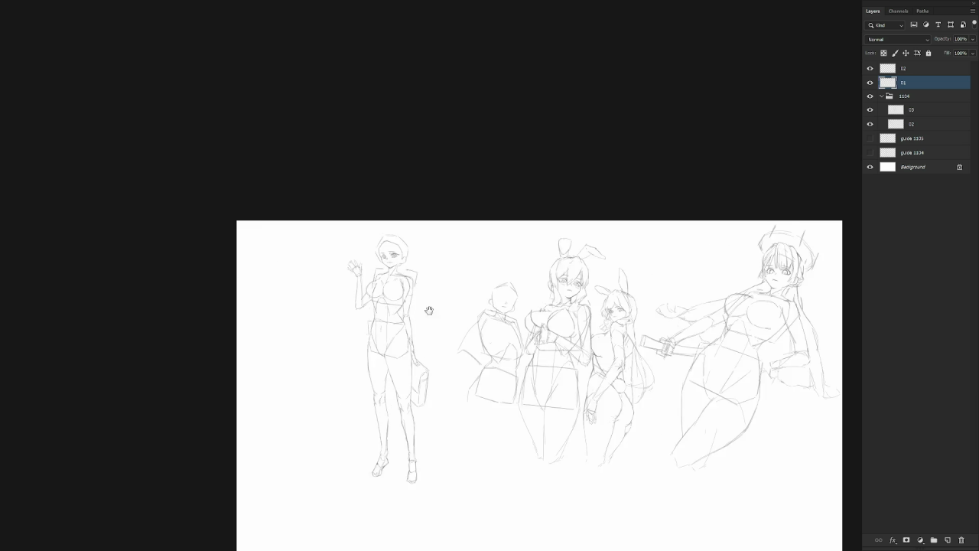
pyautogui.scroll(3, 450, 310)
pyautogui.scroll(-1, 489, 329)
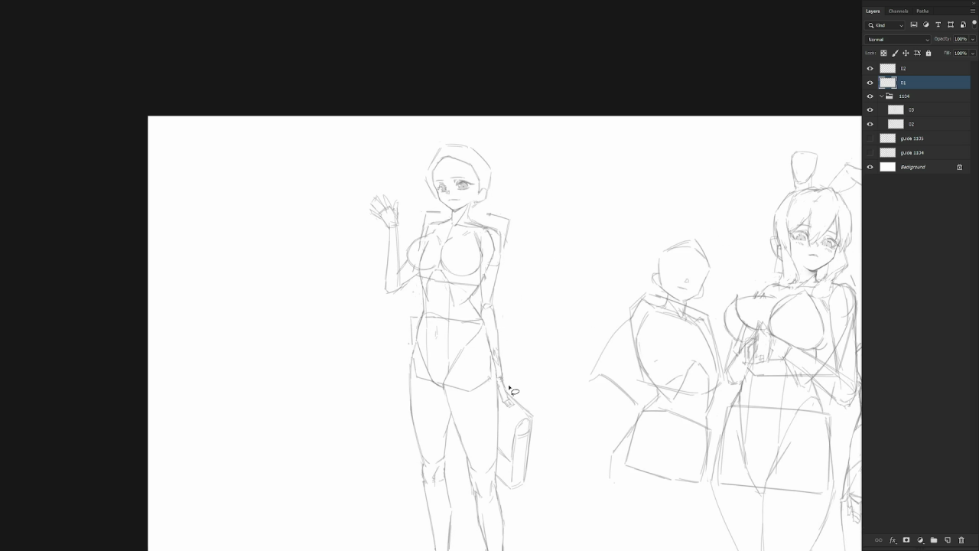
# Redraw the waving figure's forearm with longer strokes, then zoom out to the whole row.
pyautogui.moveTo(519, 307); pyautogui.dragTo(492, 351)
pyautogui.hotkey('ctrl', 'd')
pyautogui.hotkey('ctrl', 'z')
pyautogui.hotkey('ctrl', 'z')
pyautogui.moveTo(480, 295)
pyautogui.mouseDown()
pyautogui.moveTo(482, 363)
pyautogui.moveTo(495, 312)
pyautogui.mouseUp()
pyautogui.moveTo(495, 314); pyautogui.dragTo(494, 357)
pyautogui.hotkey('ctrl', 'z')
pyautogui.hotkey('ctrl', 'z')
pyautogui.moveTo(494, 295)
pyautogui.mouseDown()
pyautogui.moveTo(482, 372)
pyautogui.moveTo(489, 384)
pyautogui.mouseUp()
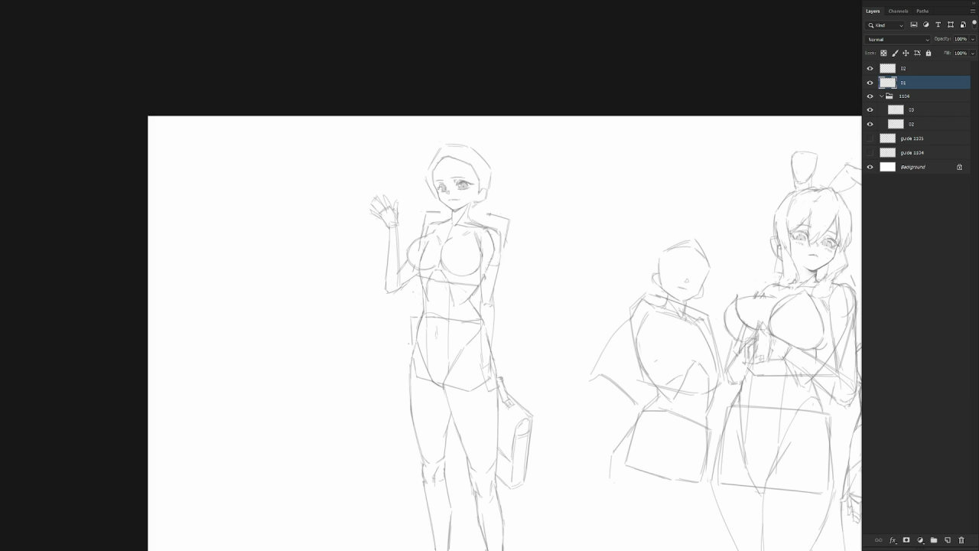
pyautogui.hotkey('ctrl', 'shift', 'd')
pyautogui.hotkey('ctrl', 'd')
pyautogui.scroll(-2, 535, 345)
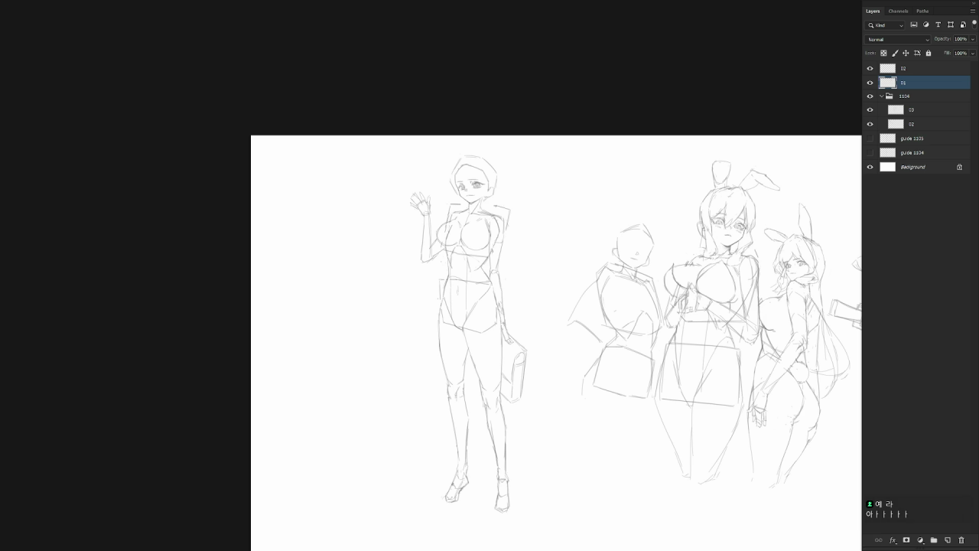
# Flip the view back onto the standing girl and erase her handbag arm.
pyautogui.press('h')
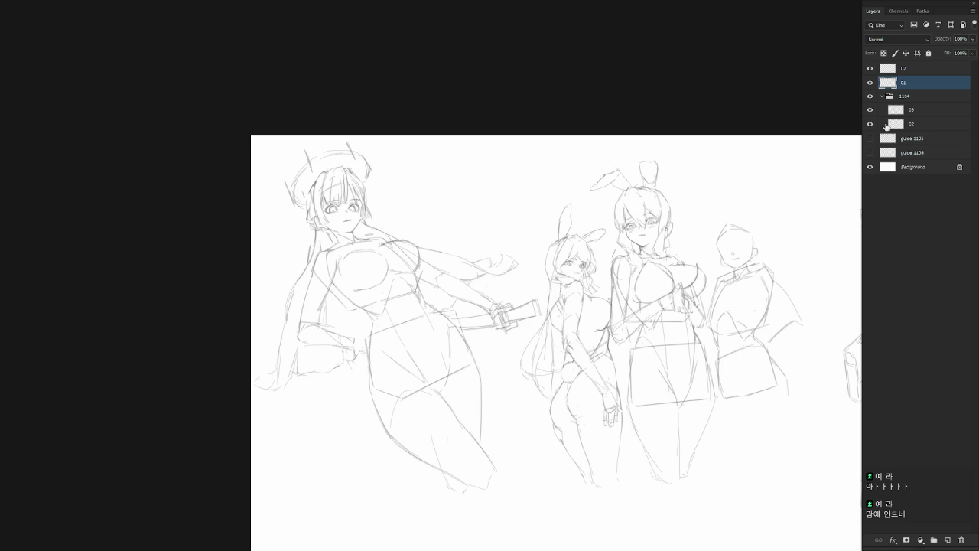
pyautogui.moveTo(842, 337)
pyautogui.mouseDown()
pyautogui.moveTo(664, 341)
pyautogui.moveTo(635, 316)
pyautogui.mouseUp()
pyautogui.moveTo(563, 285); pyautogui.dragTo(572, 344)
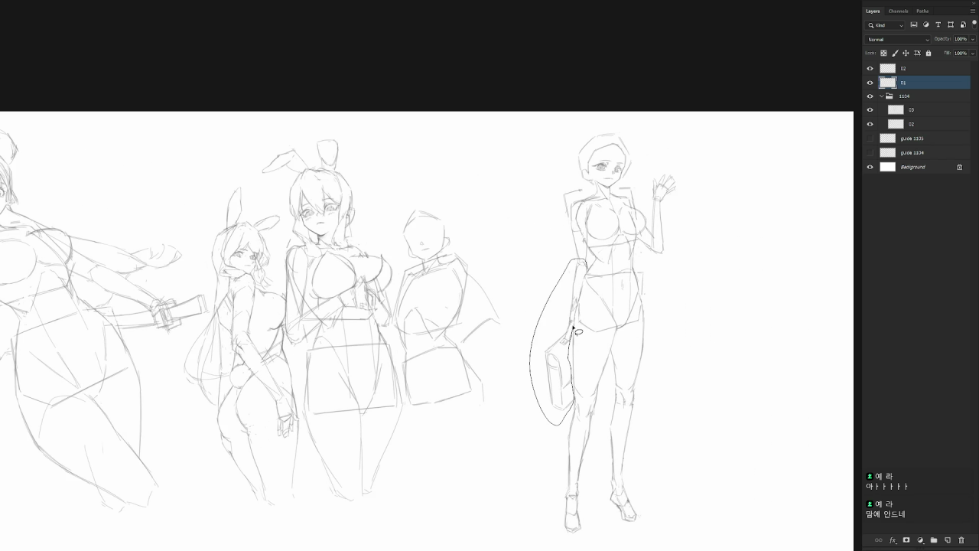
pyautogui.moveTo(571, 342); pyautogui.dragTo(595, 262)
pyautogui.hotkey('ctrl', 'd')
# Erase the standing girl's raised waving arm and return to the pencil brush.
pyautogui.moveTo(680, 164)
pyautogui.mouseDown()
pyautogui.moveTo(657, 237)
pyautogui.moveTo(719, 181)
pyautogui.mouseUp()
pyautogui.press('Delete')
pyautogui.hotkey('ctrl', 'd')
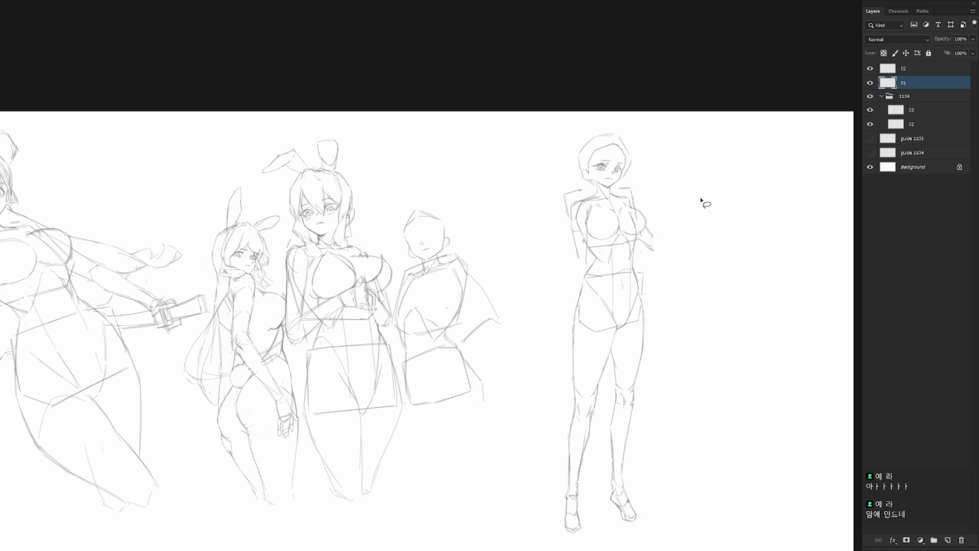
pyautogui.press('b')
# Sketch a new arm outline reaching down from the standing girl's shoulder.
pyautogui.moveTo(573, 225); pyautogui.dragTo(563, 268)
pyautogui.hotkey('ctrl', 'z')
pyautogui.moveTo(571, 212); pyautogui.dragTo(549, 266)
pyautogui.moveTo(583, 224); pyautogui.dragTo(560, 263)
pyautogui.hotkey('ctrl', 'z')
pyautogui.moveTo(583, 222); pyautogui.dragTo(556, 266)
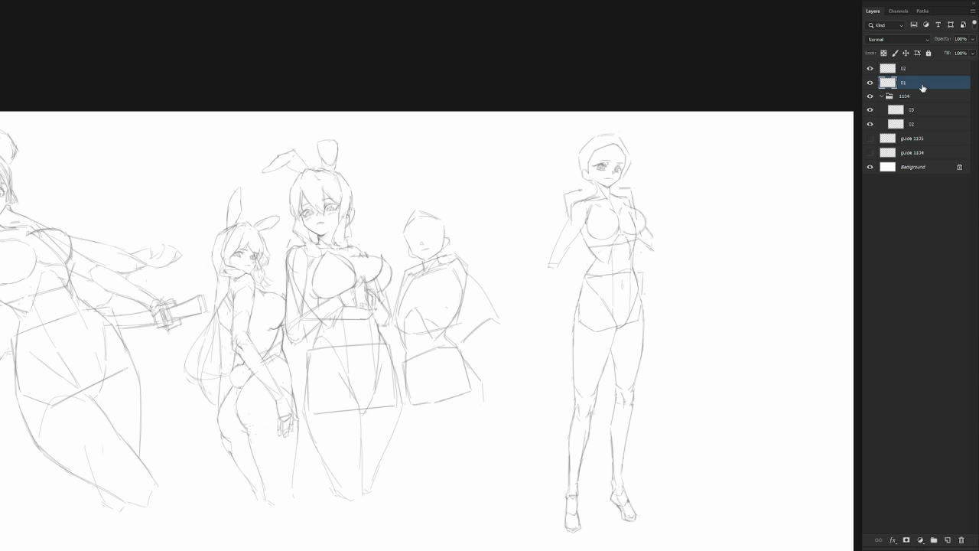
# Sketch a rough hand at the end of the new arm.
pyautogui.moveTo(548, 264); pyautogui.dragTo(558, 271)
pyautogui.moveTo(550, 283); pyautogui.dragTo(564, 281)
pyautogui.moveTo(549, 264)
pyautogui.mouseDown()
pyautogui.moveTo(553, 284)
pyautogui.moveTo(564, 281)
pyautogui.mouseUp()
pyautogui.moveTo(549, 269); pyautogui.dragTo(551, 288)
pyautogui.moveTo(562, 281); pyautogui.dragTo(565, 295)
pyautogui.hotkey('ctrl', 'z')
# Nudge the hand sketch upward and add hand and cup strokes beside the hip.
pyautogui.moveTo(570, 240); pyautogui.dragTo(563, 314)
pyautogui.moveTo(558, 280); pyautogui.dragTo(559, 270)
pyautogui.hotkey('ctrl', 'd')
pyautogui.press('b')
pyautogui.moveTo(651, 238); pyautogui.dragTo(658, 246)
pyautogui.moveTo(557, 255); pyautogui.dragTo(551, 264)
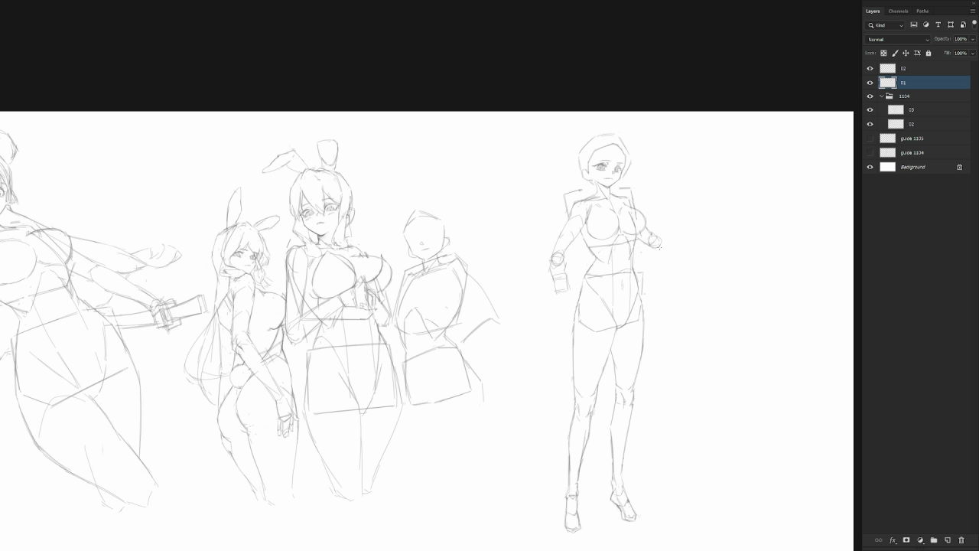
# Try sketching a fist on the raised hand, then remove it.
pyautogui.moveTo(657, 222)
pyautogui.mouseDown()
pyautogui.moveTo(671, 224)
pyautogui.moveTo(653, 237)
pyautogui.moveTo(666, 241)
pyautogui.mouseUp()
pyautogui.moveTo(659, 226); pyautogui.dragTo(655, 253)
pyautogui.hotkey('ctrl', 'z')
pyautogui.hotkey('ctrl', 'z')
pyautogui.moveTo(657, 215)
pyautogui.mouseDown()
pyautogui.moveTo(669, 228)
pyautogui.moveTo(673, 216)
pyautogui.moveTo(669, 229)
pyautogui.mouseUp()
pyautogui.moveTo(661, 211); pyautogui.dragTo(671, 248)
# Erase the lowered hand and cup sketch, leaving the upper-arm stub.
pyautogui.press('Delete')
pyautogui.moveTo(569, 265); pyautogui.dragTo(579, 252)
pyautogui.press('Delete')
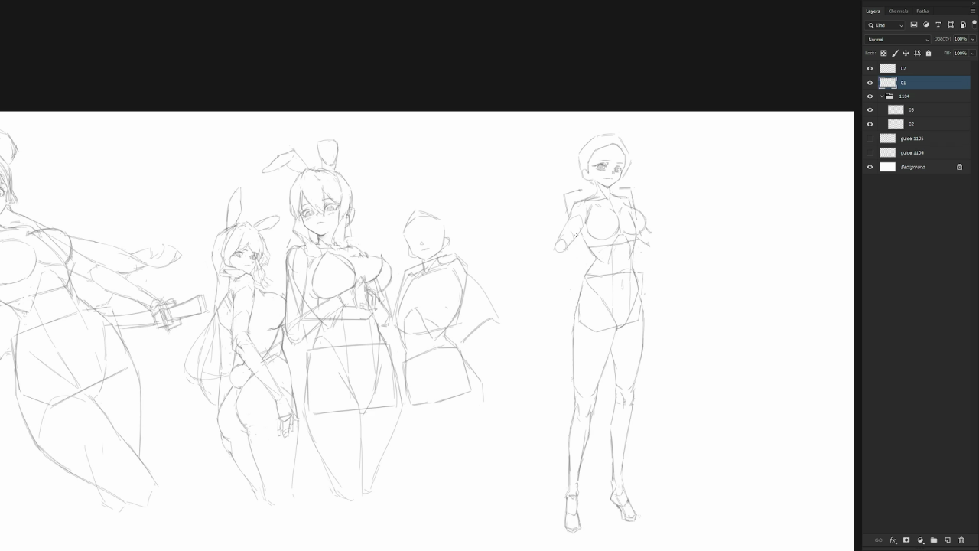
# Add rough strokes at the hand, beside the chest and along the upper arm.
pyautogui.moveTo(565, 256); pyautogui.dragTo(555, 243)
pyautogui.moveTo(652, 241); pyautogui.dragTo(647, 231)
pyautogui.moveTo(649, 223); pyautogui.dragTo(653, 243)
pyautogui.moveTo(542, 282)
pyautogui.mouseDown()
pyautogui.moveTo(555, 283)
pyautogui.moveTo(541, 283)
pyautogui.moveTo(576, 254)
pyautogui.moveTo(551, 283)
pyautogui.moveTo(561, 265)
pyautogui.mouseUp()
pyautogui.moveTo(586, 225); pyautogui.dragTo(577, 235)
pyautogui.moveTo(541, 283); pyautogui.dragTo(545, 258)
pyautogui.hotkey('ctrl', 'z')
# Redraw the forearm diagonally down from the elbow and sketch a new hand.
pyautogui.moveTo(556, 246); pyautogui.dragTo(544, 259)
pyautogui.moveTo(562, 258); pyautogui.dragTo(544, 283)
pyautogui.moveTo(542, 290); pyautogui.dragTo(540, 306)
pyautogui.hotkey('ctrl', 'z')
pyautogui.hotkey('ctrl', 'z')
pyautogui.moveTo(544, 281); pyautogui.dragTo(540, 294)
pyautogui.moveTo(538, 297); pyautogui.dragTo(539, 314)
# Rotate the selected forearm and hand outward, then zoom out to the full sheet.
pyautogui.moveTo(564, 251); pyautogui.dragTo(563, 268)
pyautogui.hotkey('ctrl', 't')
pyautogui.moveTo(578, 329); pyautogui.dragTo(565, 330)
pyautogui.press('Return')
pyautogui.scroll(-3, 593, 326)
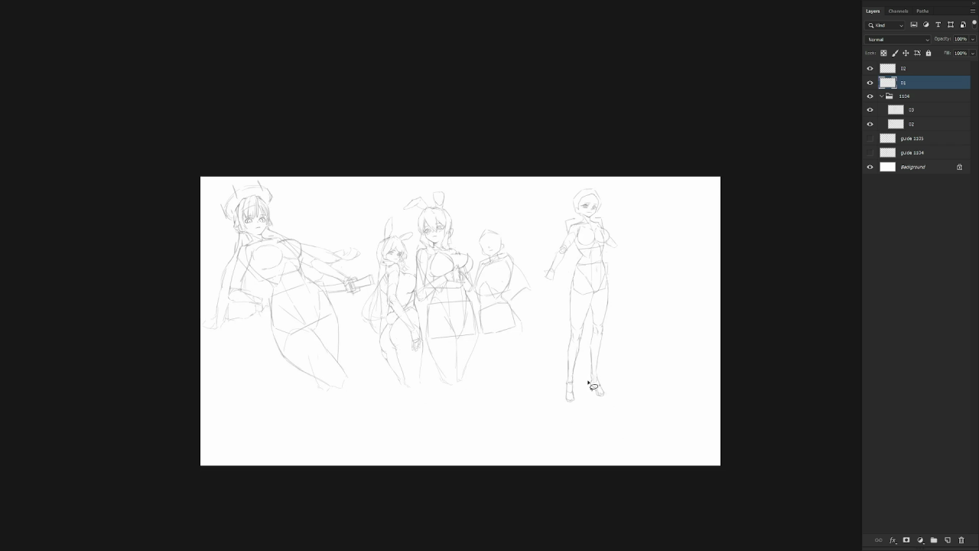
# Erase the extended forearm and hand and return to the pencil brush.
pyautogui.scroll(3, 590, 386)
pyautogui.moveTo(561, 255); pyautogui.dragTo(563, 252)
pyautogui.press('Delete')
pyautogui.hotkey('ctrl', 'd')
pyautogui.press('b')
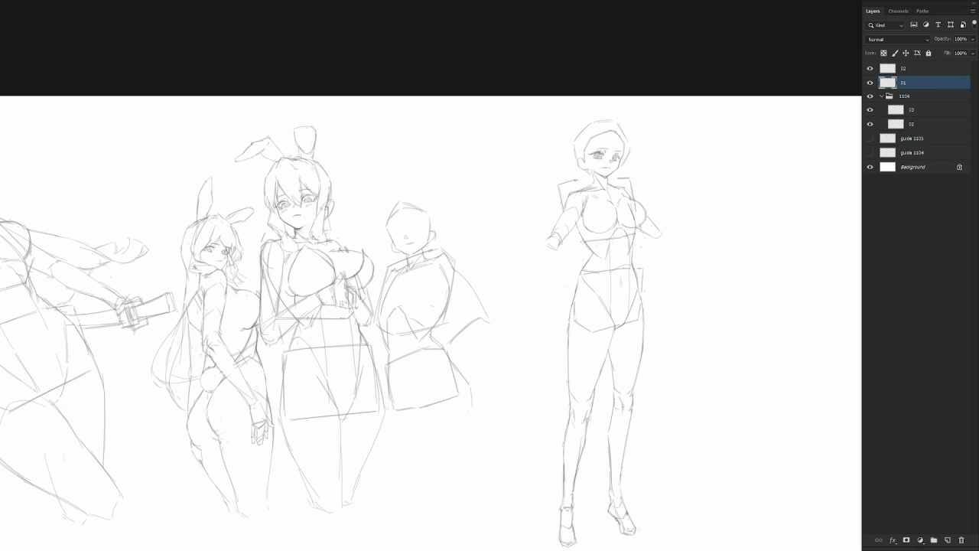
# Sketch a large round ball at the arm and a fist at the raised hand.
pyautogui.moveTo(574, 263); pyautogui.dragTo(545, 268)
pyautogui.moveTo(570, 224)
pyautogui.mouseDown()
pyautogui.moveTo(542, 280)
pyautogui.moveTo(558, 252)
pyautogui.moveTo(534, 260)
pyautogui.moveTo(545, 226)
pyautogui.moveTo(592, 248)
pyautogui.moveTo(543, 259)
pyautogui.moveTo(554, 268)
pyautogui.moveTo(543, 283)
pyautogui.mouseUp()
pyautogui.hotkey('ctrl', 'z')
pyautogui.hotkey('ctrl', 'z')
pyautogui.hotkey('ctrl', 'z')
pyautogui.hotkey('ctrl', 'z')
pyautogui.hotkey('ctrl', 'z')
pyautogui.hotkey('ctrl', 'z')
pyautogui.moveTo(549, 245); pyautogui.dragTo(545, 280)
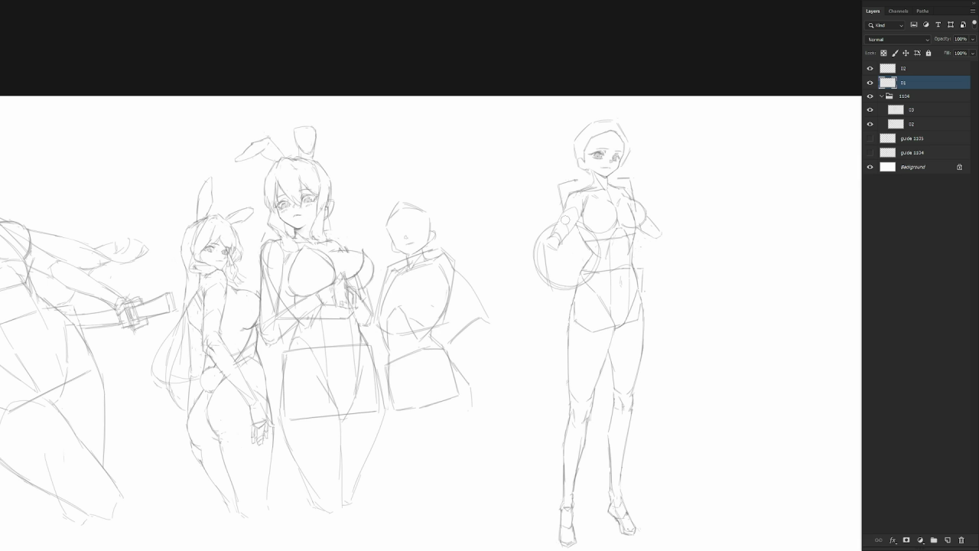
pyautogui.moveTo(559, 246); pyautogui.dragTo(559, 257)
pyautogui.moveTo(565, 246)
pyautogui.mouseDown()
pyautogui.moveTo(542, 241)
pyautogui.moveTo(545, 284)
pyautogui.moveTo(539, 276)
pyautogui.moveTo(558, 290)
pyautogui.moveTo(591, 277)
pyautogui.mouseUp()
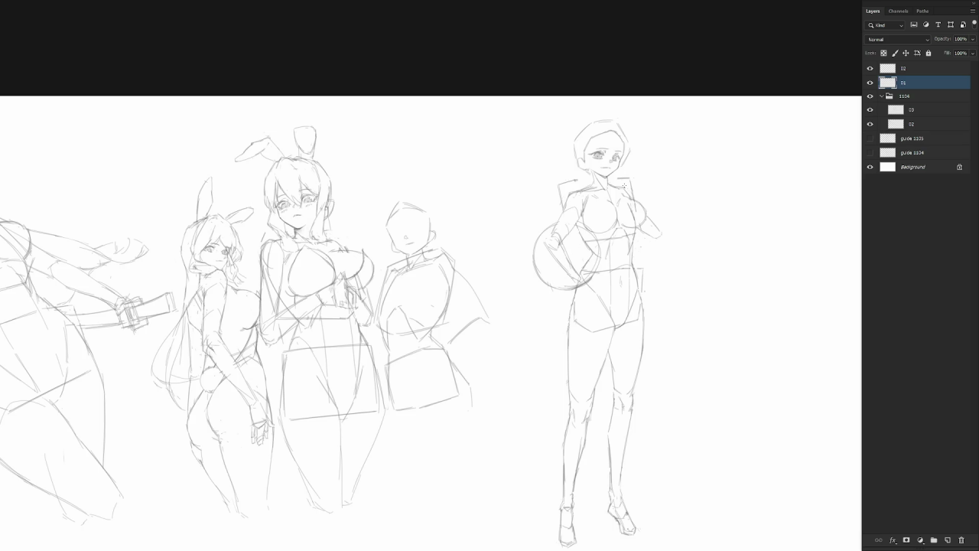
# Redraw the arm over the ball's upper-left edge and reinforce the ball's left edge and thigh.
pyautogui.press('v')
pyautogui.press('b')
pyautogui.moveTo(550, 238); pyautogui.dragTo(570, 223)
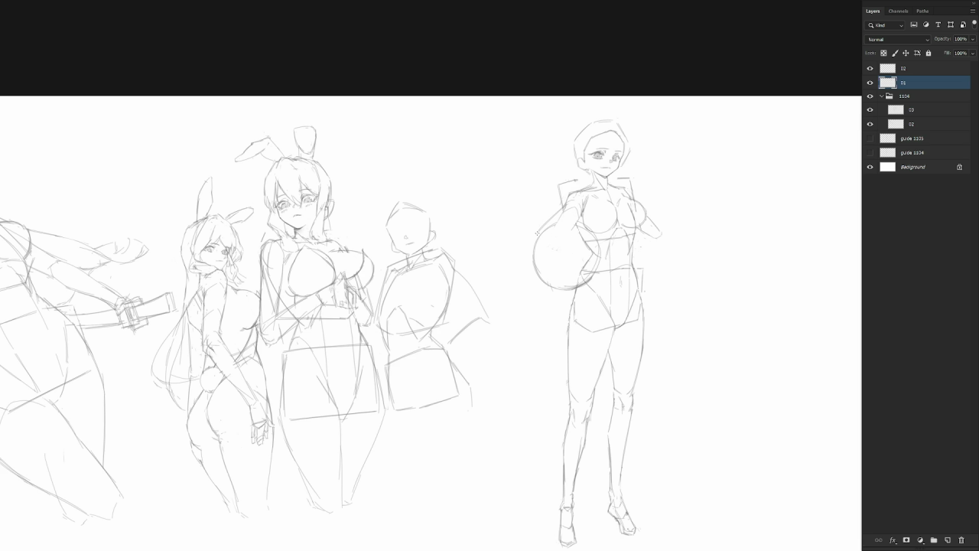
pyautogui.moveTo(537, 230); pyautogui.dragTo(579, 218)
pyautogui.moveTo(571, 308); pyautogui.dragTo(568, 348)
pyautogui.moveTo(548, 229); pyautogui.dragTo(548, 283)
pyautogui.moveTo(541, 267); pyautogui.dragTo(541, 285)
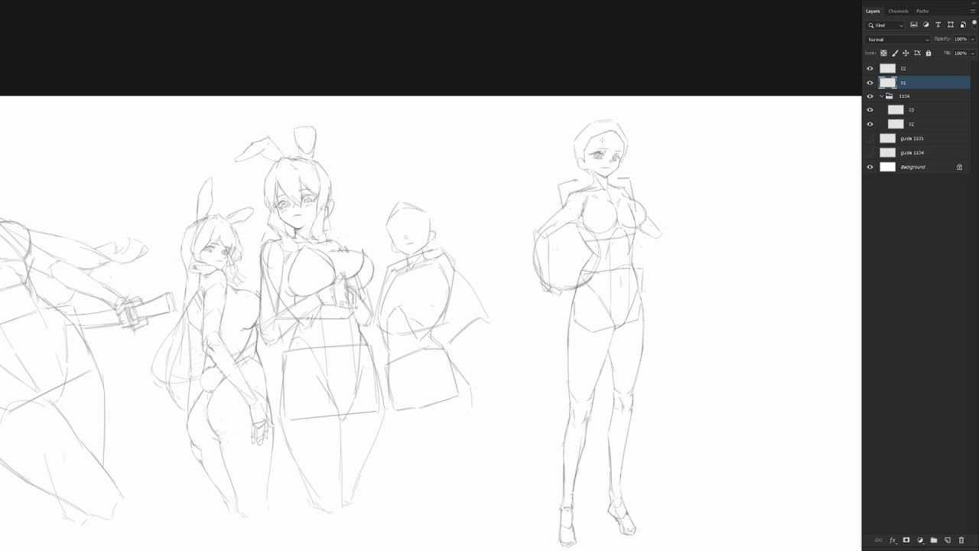
pyautogui.scroll(2, 602, 140)
# Redraw the hair edge and strands on the left side of the right girl's head.
pyautogui.hotkey('ctrl', 'z')
pyautogui.moveTo(545, 163)
pyautogui.mouseDown()
pyautogui.moveTo(546, 212)
pyautogui.moveTo(561, 224)
pyautogui.mouseUp()
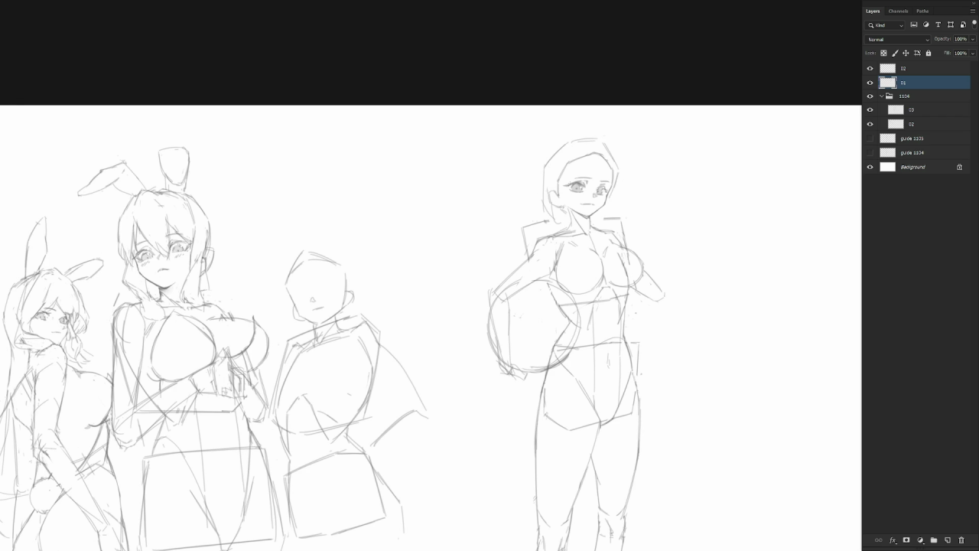
pyautogui.moveTo(557, 162); pyautogui.dragTo(560, 223)
pyautogui.hotkey('ctrl', 'z')
pyautogui.moveTo(557, 170); pyautogui.dragTo(560, 225)
pyautogui.moveTo(567, 177); pyautogui.dragTo(562, 204)
pyautogui.hotkey('ctrl', 'z')
pyautogui.hotkey('ctrl', 'z')
# Try curved and bun-shaped strokes at the head's top-left, undoing the attempts.
pyautogui.hotkey('ctrl', 'z')
pyautogui.hotkey('ctrl', 'z')
pyautogui.moveTo(542, 158); pyautogui.dragTo(543, 197)
pyautogui.hotkey('ctrl', 'z')
pyautogui.hotkey('ctrl', 'z')
pyautogui.moveTo(538, 152)
pyautogui.mouseDown()
pyautogui.moveTo(551, 136)
pyautogui.moveTo(545, 160)
pyautogui.mouseUp()
pyautogui.hotkey('ctrl', 'z')
pyautogui.moveTo(539, 150)
pyautogui.mouseDown()
pyautogui.moveTo(548, 142)
pyautogui.moveTo(529, 177)
pyautogui.moveTo(529, 222)
pyautogui.mouseUp()
pyautogui.hotkey('ctrl', 'z')
pyautogui.hotkey('ctrl', 'z')
# Sketch the ponytail at the head's top-left and mark its bottom end.
pyautogui.hotkey('ctrl', 'z')
pyautogui.moveTo(531, 158)
pyautogui.mouseDown()
pyautogui.moveTo(543, 172)
pyautogui.moveTo(529, 228)
pyautogui.mouseUp()
pyautogui.hotkey('ctrl', 'z')
pyautogui.moveTo(539, 151); pyautogui.dragTo(531, 238)
pyautogui.hotkey('ctrl', 'z')
pyautogui.hotkey('ctrl', 'z')
pyautogui.moveTo(542, 186); pyautogui.dragTo(532, 247)
pyautogui.hotkey('ctrl', 'z')
pyautogui.hotkey('ctrl', 'z')
pyautogui.hotkey('ctrl', 'z')
pyautogui.moveTo(543, 159); pyautogui.dragTo(546, 174)
pyautogui.moveTo(541, 151); pyautogui.dragTo(531, 187)
pyautogui.hotkey('ctrl', 'z')
pyautogui.hotkey('ctrl', 'z')
pyautogui.hotkey('ctrl', 'z')
pyautogui.hotkey('ctrl', 'z')
pyautogui.moveTo(544, 163)
pyautogui.mouseDown()
pyautogui.moveTo(534, 147)
pyautogui.moveTo(560, 146)
pyautogui.moveTo(540, 215)
pyautogui.moveTo(530, 188)
pyautogui.moveTo(544, 217)
pyautogui.mouseUp()
pyautogui.moveTo(544, 165); pyautogui.dragTo(544, 192)
pyautogui.moveTo(531, 205)
pyautogui.mouseDown()
pyautogui.moveTo(523, 214)
pyautogui.moveTo(560, 214)
pyautogui.moveTo(547, 229)
pyautogui.mouseUp()
pyautogui.moveTo(546, 186); pyautogui.dragTo(547, 233)
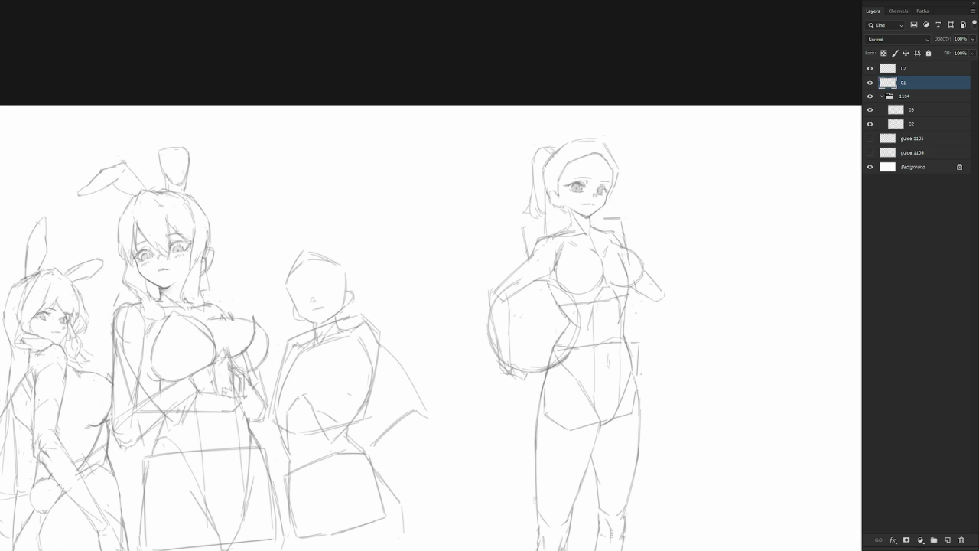
pyautogui.scroll(1, 602, 187)
# Lasso-select and delete the old ponytail strokes.
pyautogui.scroll(1, 600, 187)
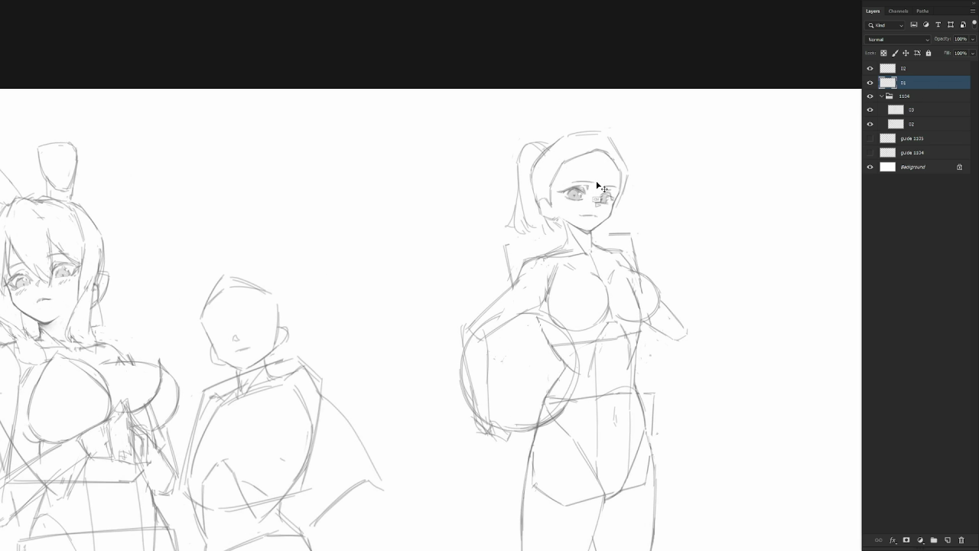
pyautogui.press('l')
pyautogui.moveTo(518, 239)
pyautogui.mouseDown()
pyautogui.moveTo(527, 141)
pyautogui.moveTo(513, 228)
pyautogui.mouseUp()
pyautogui.press('Delete')
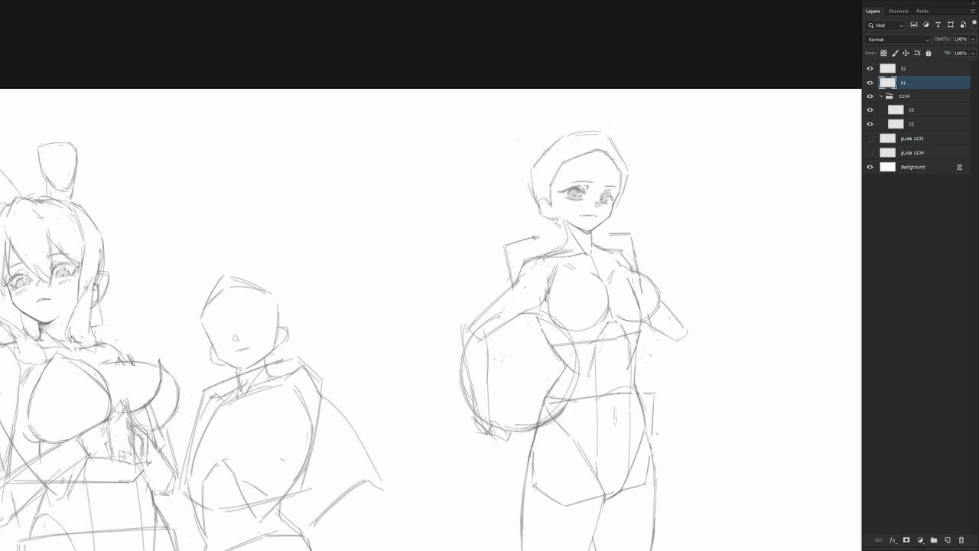
# Redraw the ponytail loop on the left of the head.
pyautogui.moveTo(548, 152); pyautogui.dragTo(534, 167)
pyautogui.moveTo(547, 148)
pyautogui.mouseDown()
pyautogui.moveTo(534, 177)
pyautogui.moveTo(525, 170)
pyautogui.moveTo(525, 215)
pyautogui.mouseUp()
pyautogui.hotkey('ctrl', 'z')
pyautogui.moveTo(548, 141)
pyautogui.mouseDown()
pyautogui.moveTo(530, 153)
pyautogui.moveTo(527, 218)
pyautogui.mouseUp()
pyautogui.moveTo(528, 161); pyautogui.dragTo(524, 229)
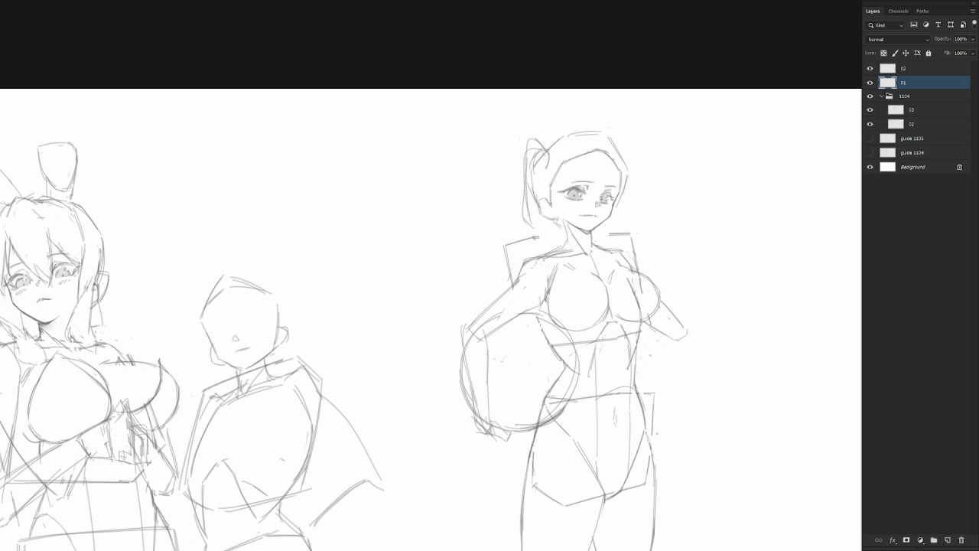
# Sketch the ponytail's outer and inner edges down its length.
pyautogui.moveTo(525, 182); pyautogui.dragTo(521, 228)
pyautogui.moveTo(546, 160); pyautogui.dragTo(552, 230)
pyautogui.moveTo(545, 182); pyautogui.dragTo(547, 226)
pyautogui.moveTo(559, 158); pyautogui.dragTo(543, 227)
pyautogui.hotkey('ctrl', 'z')
pyautogui.moveTo(543, 173); pyautogui.dragTo(545, 229)
pyautogui.moveTo(522, 193); pyautogui.dragTo(510, 225)
# Darken the ponytail's inner edge and the lines at the head's top-left.
pyautogui.moveTo(548, 173); pyautogui.dragTo(546, 249)
pyautogui.hotkey('ctrl', 'z')
pyautogui.moveTo(549, 186); pyautogui.dragTo(548, 245)
pyautogui.moveTo(551, 152); pyautogui.dragTo(547, 173)
pyautogui.moveTo(579, 130); pyautogui.dragTo(548, 162)
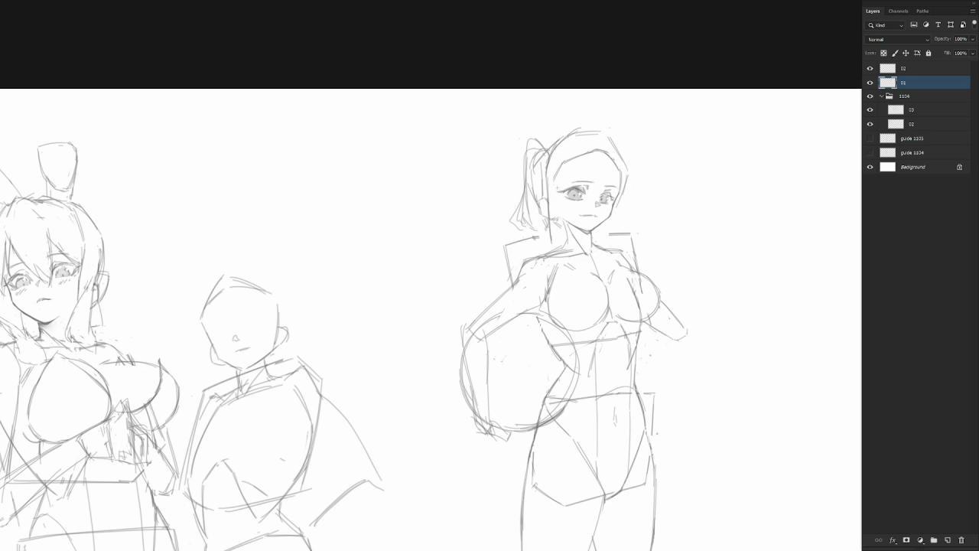
# Darken and extend the hair line running down beside the neck.
pyautogui.moveTo(561, 188); pyautogui.dragTo(563, 253)
pyautogui.hotkey('ctrl', 'z')
pyautogui.moveTo(561, 182); pyautogui.dragTo(561, 257)
pyautogui.moveTo(563, 204); pyautogui.dragTo(566, 266)
pyautogui.moveTo(558, 230); pyautogui.dragTo(575, 277)
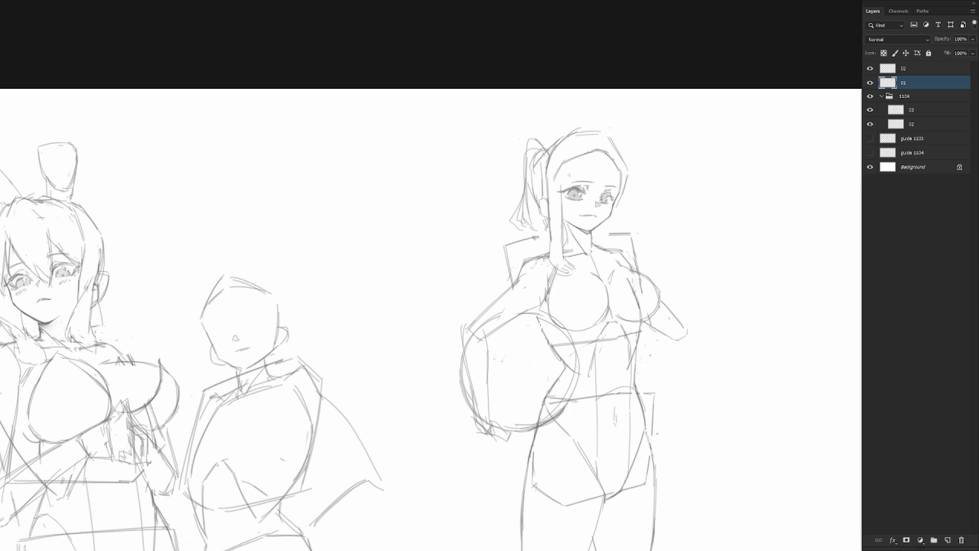
# Sketch bang strands across the forehead and a faint strand on the right.
pyautogui.moveTo(563, 165); pyautogui.dragTo(566, 191)
pyautogui.moveTo(571, 153)
pyautogui.mouseDown()
pyautogui.moveTo(574, 183)
pyautogui.moveTo(589, 185)
pyautogui.mouseUp()
pyautogui.moveTo(597, 161)
pyautogui.mouseDown()
pyautogui.moveTo(595, 184)
pyautogui.moveTo(612, 188)
pyautogui.moveTo(620, 171)
pyautogui.moveTo(627, 195)
pyautogui.mouseUp()
pyautogui.moveTo(615, 190)
pyautogui.mouseDown()
pyautogui.moveTo(613, 164)
pyautogui.moveTo(628, 193)
pyautogui.mouseUp()
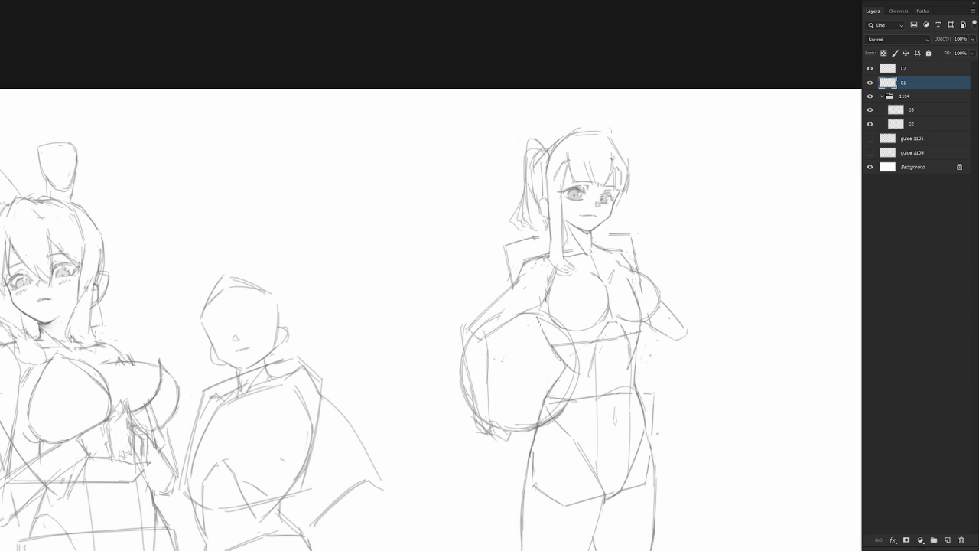
# Redraw the rounded top of the head and begin strands by the right shoulder.
pyautogui.moveTo(602, 130); pyautogui.dragTo(628, 164)
pyautogui.moveTo(554, 145)
pyautogui.mouseDown()
pyautogui.moveTo(589, 127)
pyautogui.moveTo(622, 144)
pyautogui.mouseUp()
pyautogui.moveTo(618, 198); pyautogui.dragTo(624, 250)
pyautogui.moveTo(615, 204); pyautogui.dragTo(616, 259)
# Add more vertical hair strands beside the right shoulder and near the neck.
pyautogui.moveTo(604, 220); pyautogui.dragTo(606, 265)
pyautogui.hotkey('ctrl', 'z')
pyautogui.moveTo(606, 220); pyautogui.dragTo(599, 266)
pyautogui.moveTo(611, 257)
pyautogui.mouseDown()
pyautogui.moveTo(599, 267)
pyautogui.moveTo(609, 261)
pyautogui.mouseUp()
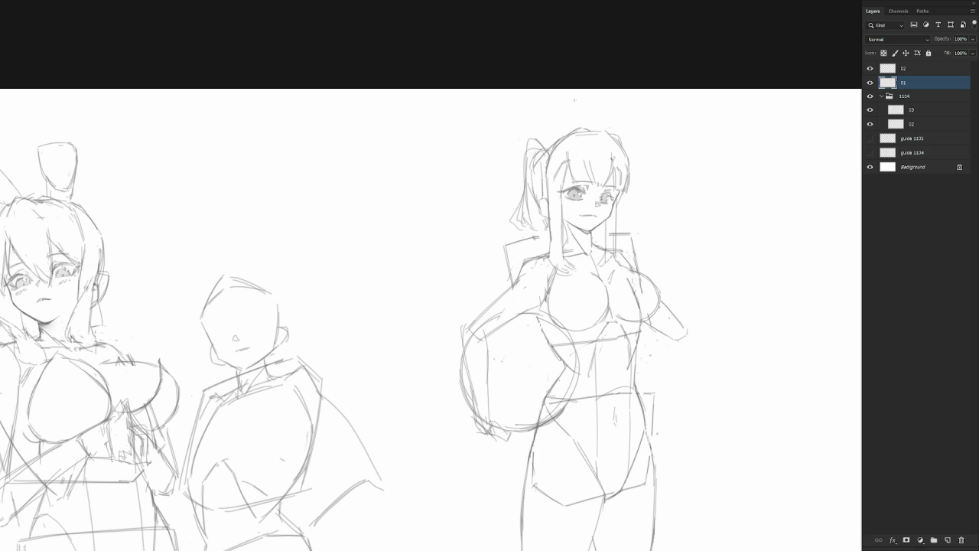
pyautogui.moveTo(530, 192)
pyautogui.mouseDown()
pyautogui.moveTo(525, 254)
pyautogui.moveTo(529, 206)
pyautogui.mouseUp()
pyautogui.hotkey('ctrl', 'z')
pyautogui.moveTo(625, 199); pyautogui.dragTo(623, 228)
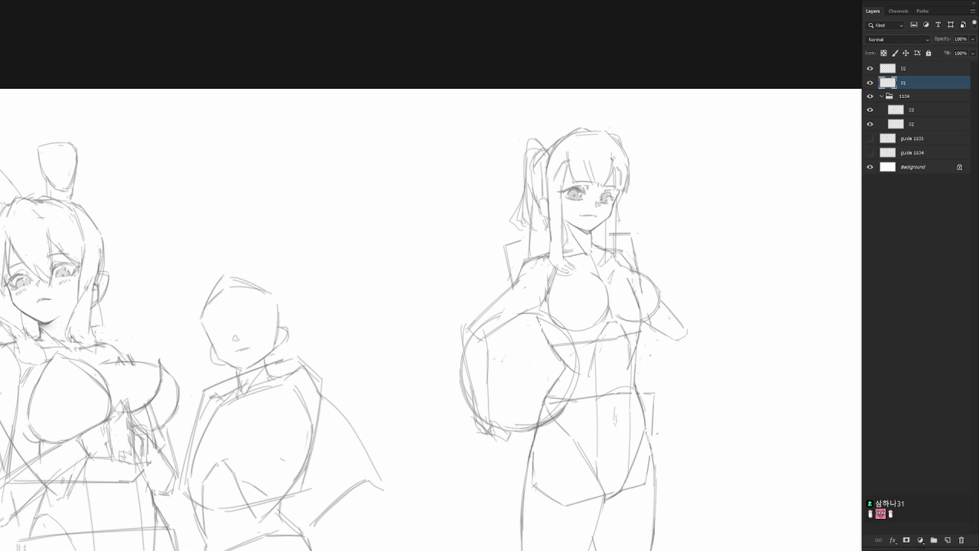
pyautogui.moveTo(599, 226); pyautogui.dragTo(601, 248)
# Add hair strands left of the face and beside the ear.
pyautogui.scroll(-3, 548, 261)
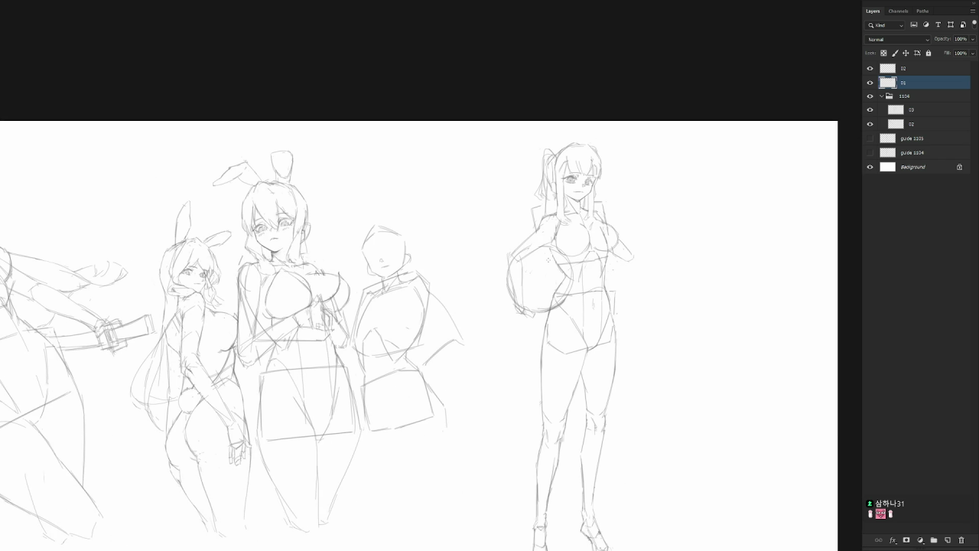
pyautogui.scroll(3, 548, 260)
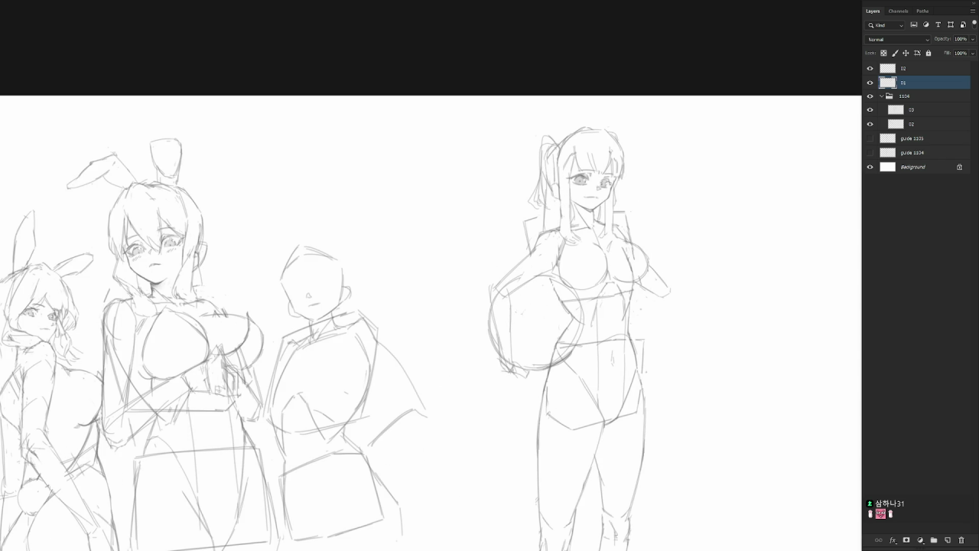
pyautogui.moveTo(559, 194); pyautogui.dragTo(568, 233)
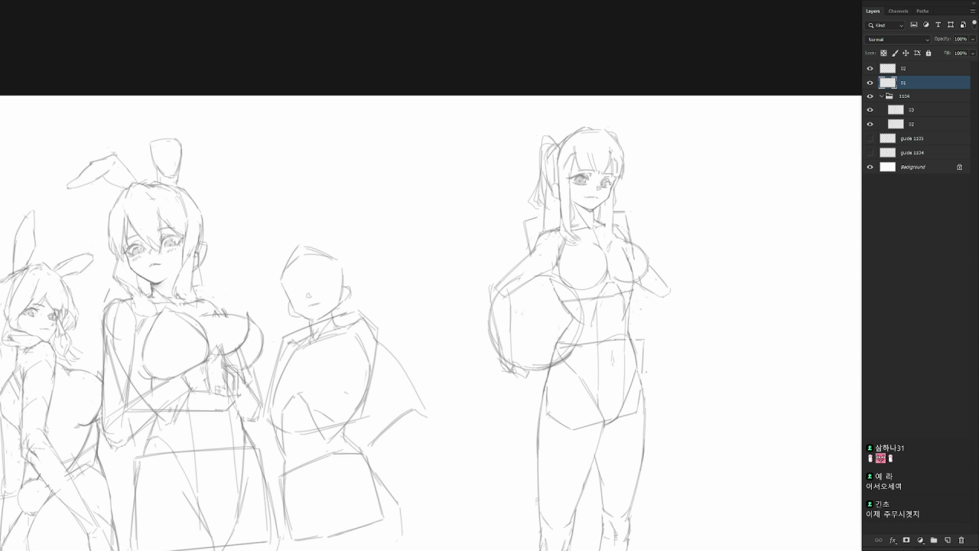
pyautogui.moveTo(604, 224); pyautogui.dragTo(622, 226)
pyautogui.moveTo(620, 199); pyautogui.dragTo(621, 213)
pyautogui.moveTo(615, 187); pyautogui.dragTo(621, 231)
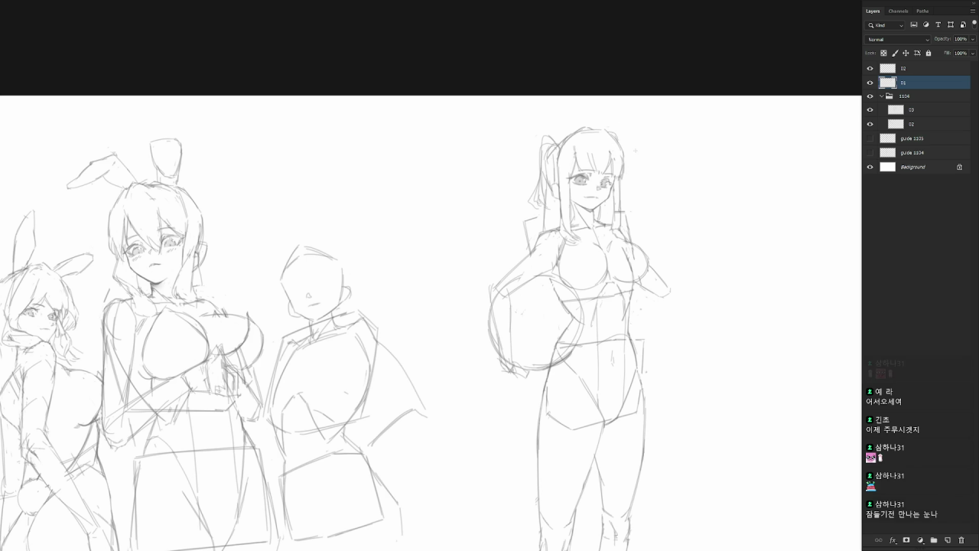
# Flip the canvas horizontally and sketch iris and lashes into the eye.
pyautogui.hotkey('ctrl', '0')
pyautogui.press('h')
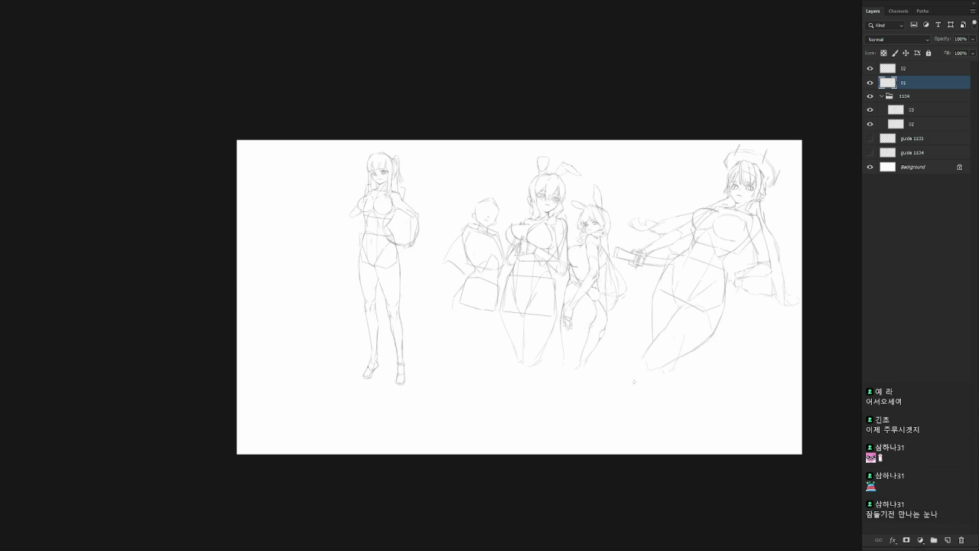
pyautogui.moveTo(421, 220); pyautogui.dragTo(526, 353)
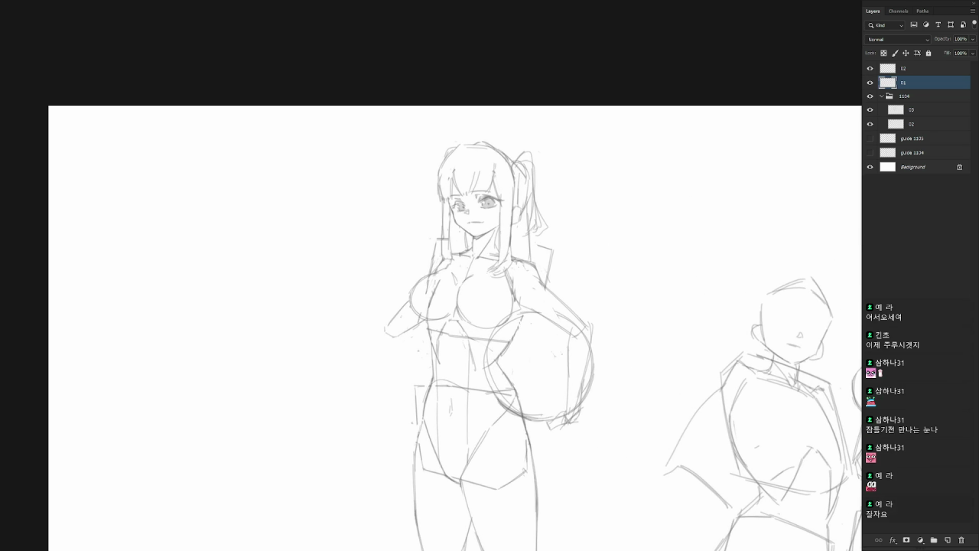
pyautogui.moveTo(492, 204)
pyautogui.mouseDown()
pyautogui.moveTo(485, 211)
pyautogui.moveTo(497, 209)
pyautogui.mouseUp()
# Add strands along the hair's left edge in the flipped view.
pyautogui.hotkey('ctrl', '-')
pyautogui.hotkey('ctrl', '-')
pyautogui.hotkey('ctrl', '-')
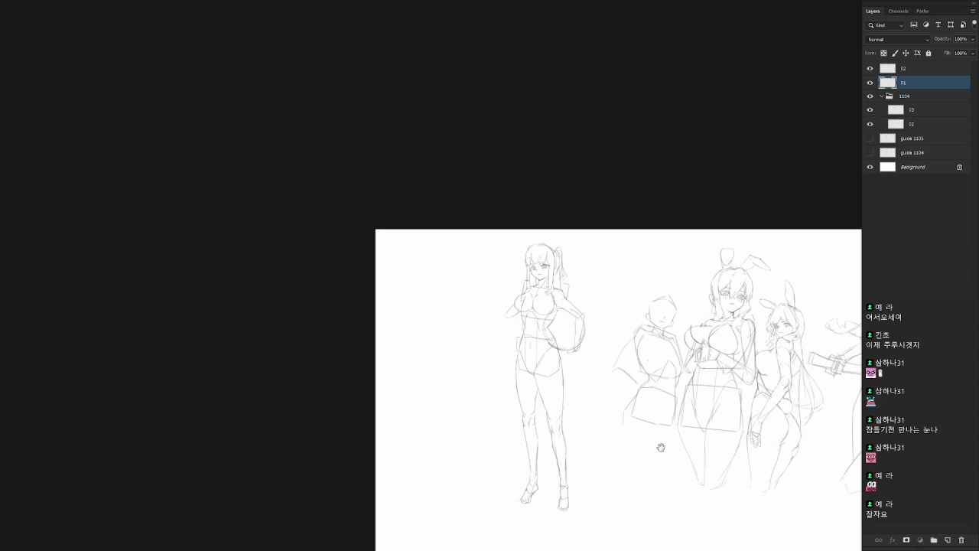
pyautogui.moveTo(660, 446); pyautogui.dragTo(594, 442)
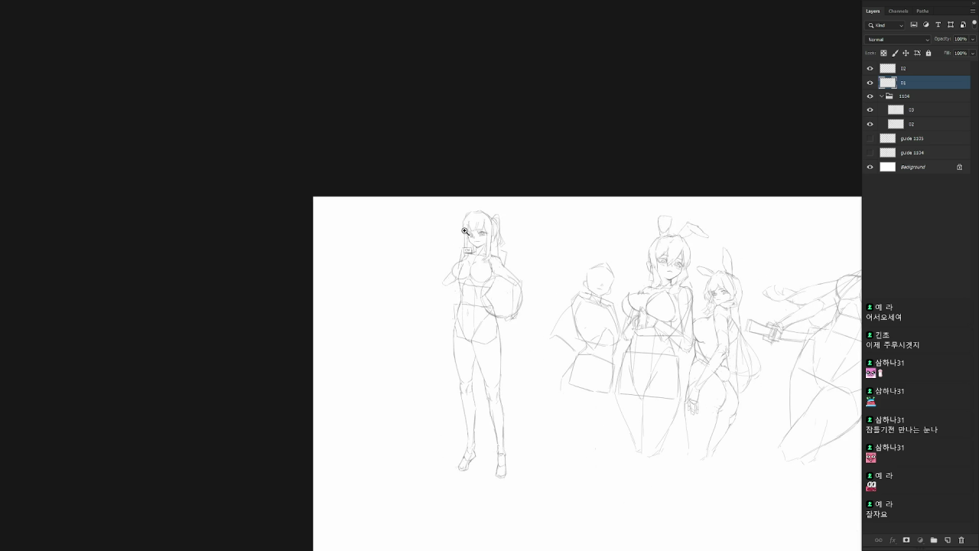
pyautogui.scroll(2, 465, 231)
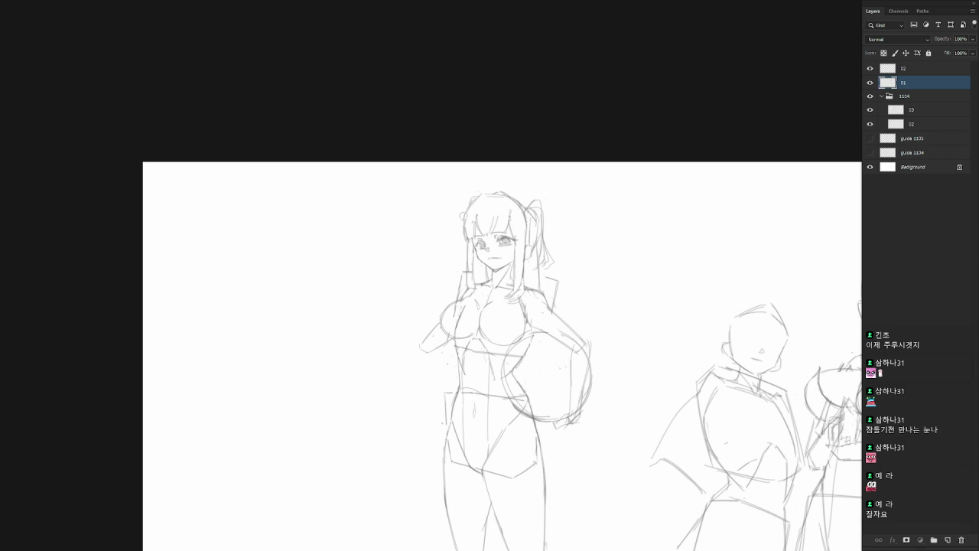
pyautogui.moveTo(465, 238); pyautogui.dragTo(469, 285)
pyautogui.moveTo(464, 212); pyautogui.dragTo(461, 237)
pyautogui.moveTo(468, 200); pyautogui.dragTo(458, 246)
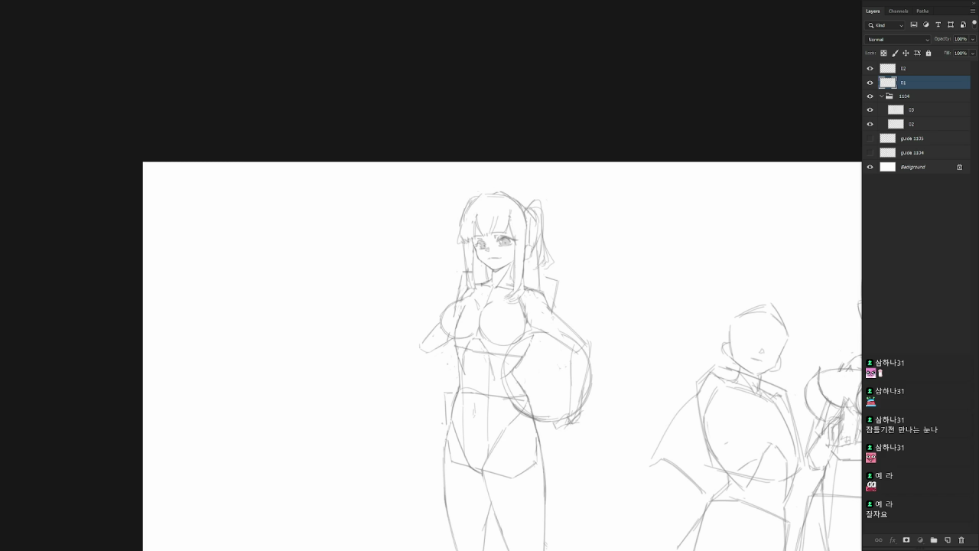
# Flip the canvas back to normal and view the whole lineup.
pyautogui.scroll(1, 507, 231)
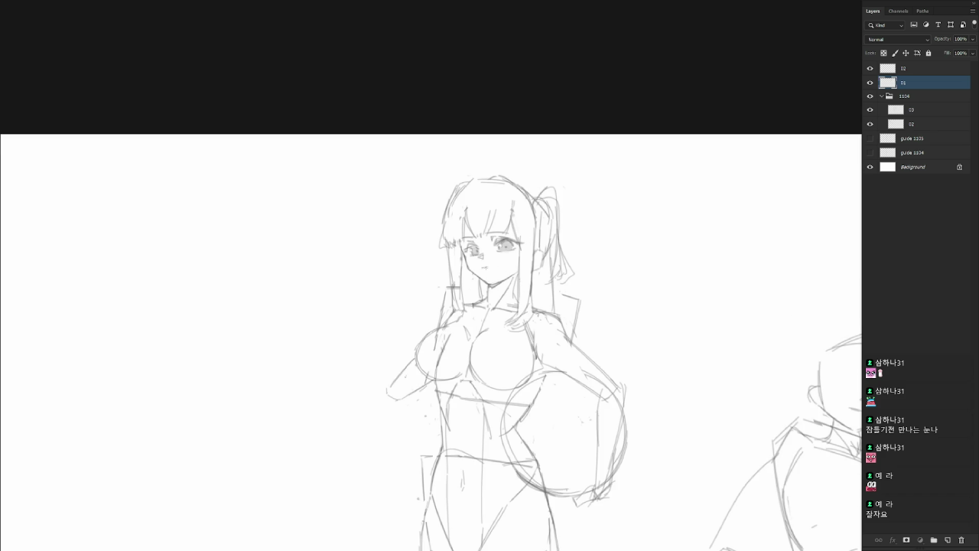
pyautogui.scroll(-1, 605, 330)
pyautogui.scroll(-1, 609, 252)
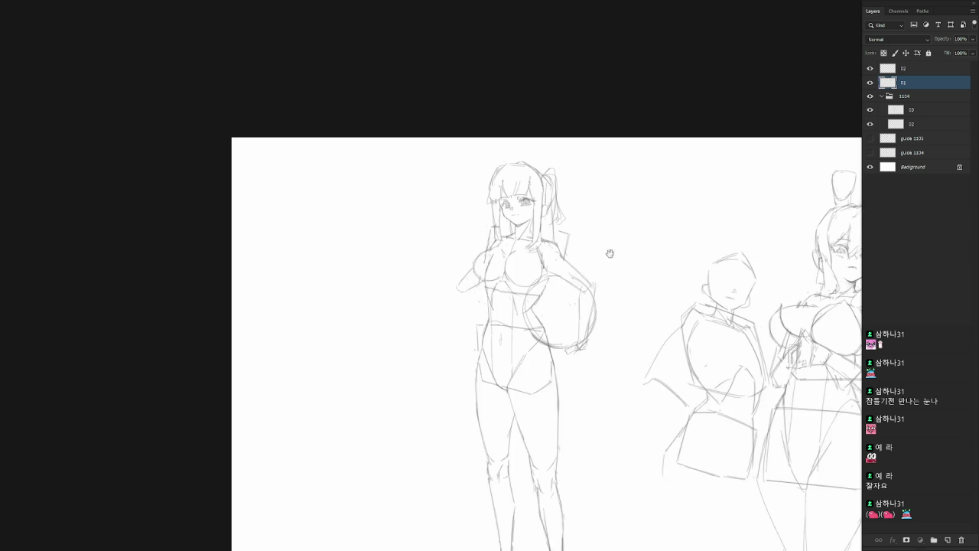
pyautogui.moveTo(523, 300)
pyautogui.mouseDown()
pyautogui.moveTo(619, 366)
pyautogui.moveTo(534, 333)
pyautogui.mouseUp()
pyautogui.press('h')
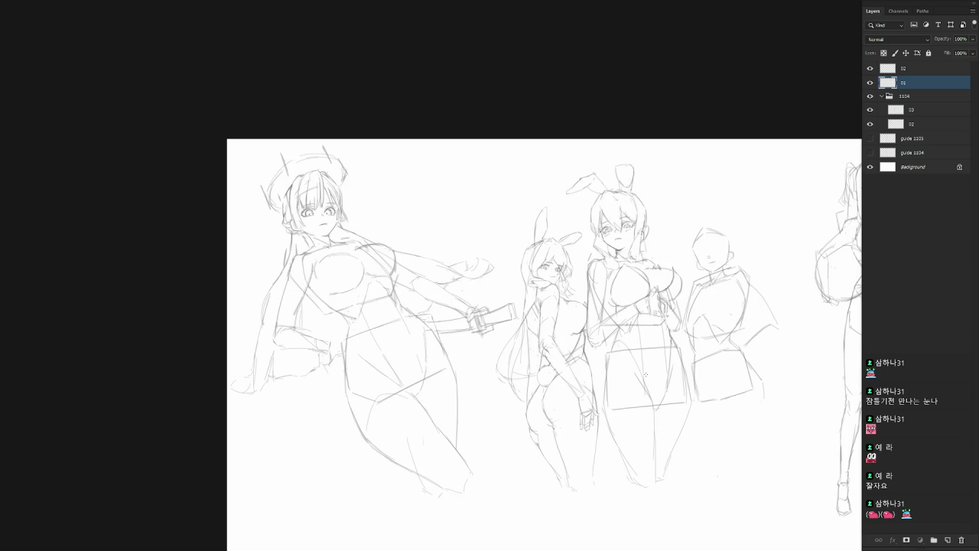
pyautogui.moveTo(674, 417); pyautogui.dragTo(446, 372)
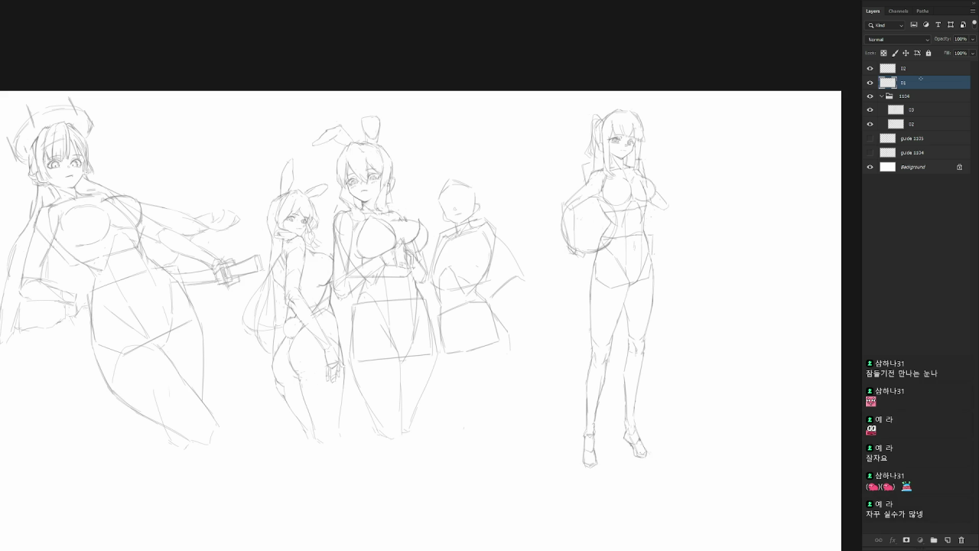
pyautogui.scroll(1, 666, 202)
# Remove stray marks, then draw a raised forearm with a hand holding a small glass.
pyautogui.scroll(1, 632, 207)
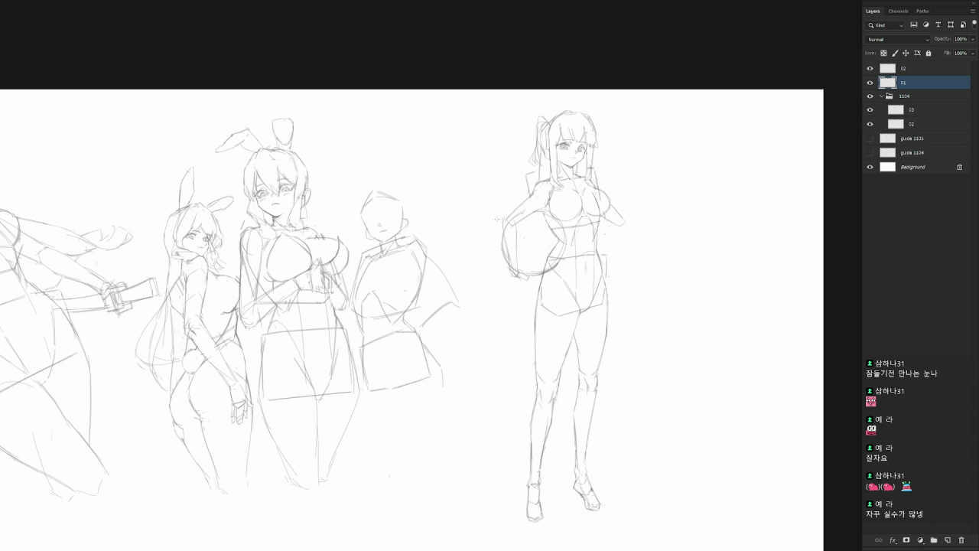
pyautogui.hotkey('ctrl', 'z')
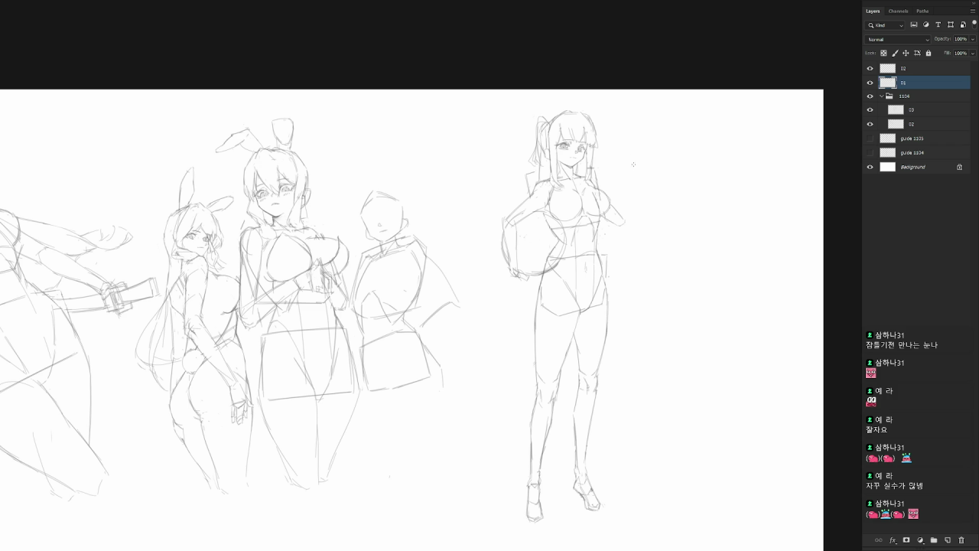
pyautogui.moveTo(641, 181); pyautogui.dragTo(628, 222)
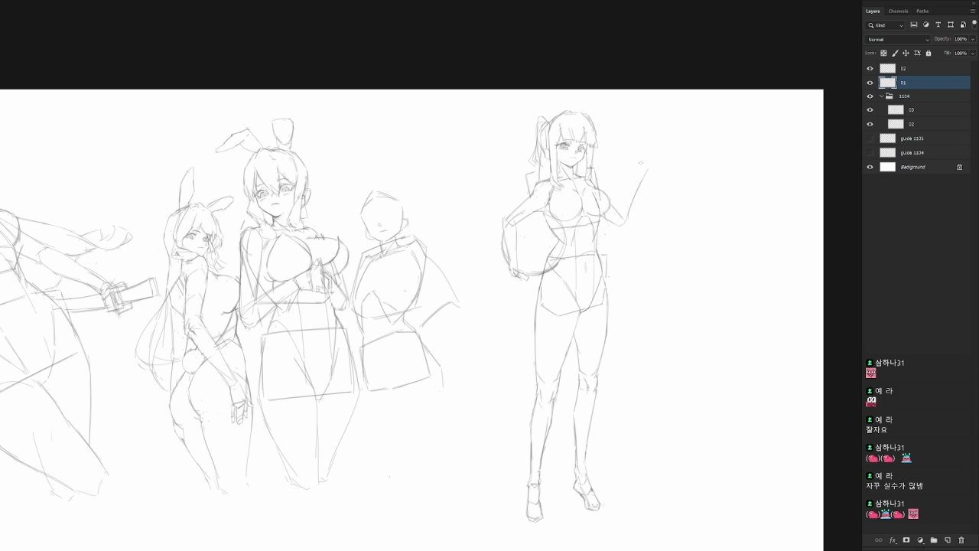
pyautogui.hotkey('ctrl', 'z')
pyautogui.moveTo(623, 224); pyautogui.dragTo(665, 173)
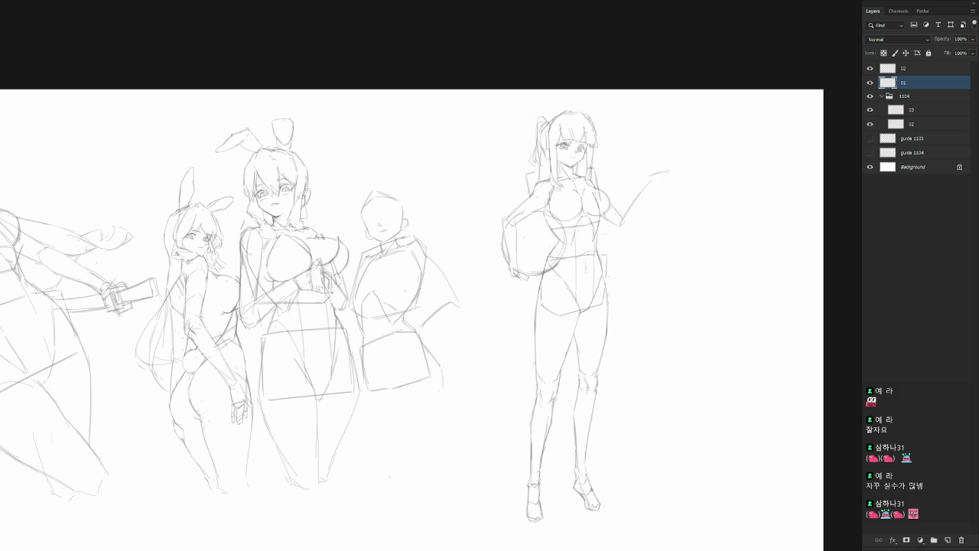
pyautogui.moveTo(656, 186); pyautogui.dragTo(667, 178)
pyautogui.moveTo(652, 153)
pyautogui.mouseDown()
pyautogui.moveTo(665, 150)
pyautogui.moveTo(667, 166)
pyautogui.moveTo(656, 168)
pyautogui.moveTo(665, 170)
pyautogui.mouseUp()
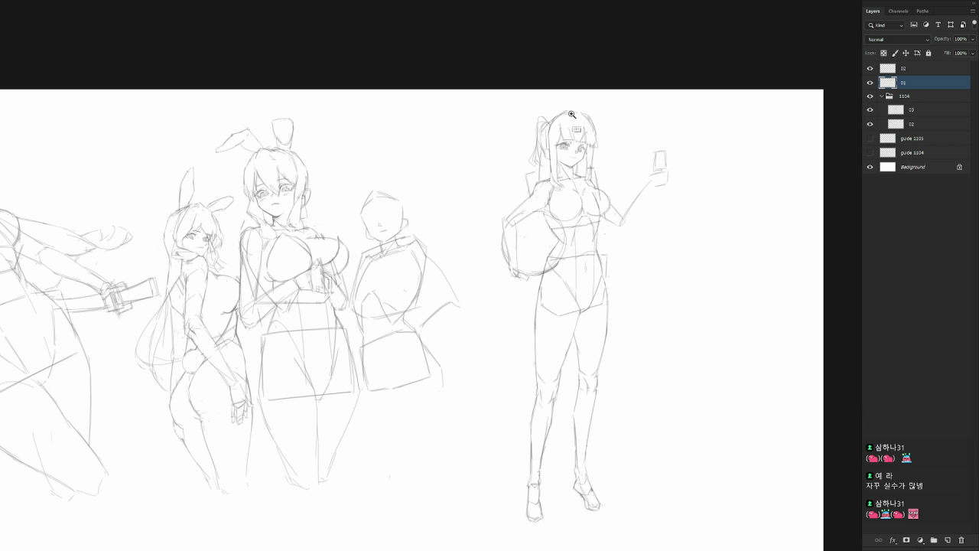
# Hatch dark vertical strands in the hair on both sides of the face.
pyautogui.scroll(1, 572, 115)
pyautogui.moveTo(593, 183)
pyautogui.mouseDown()
pyautogui.moveTo(596, 204)
pyautogui.moveTo(583, 209)
pyautogui.mouseUp()
pyautogui.moveTo(587, 188); pyautogui.dragTo(586, 211)
pyautogui.moveTo(591, 184); pyautogui.dragTo(589, 211)
pyautogui.moveTo(593, 177); pyautogui.dragTo(592, 209)
pyautogui.moveTo(595, 176); pyautogui.dragTo(594, 210)
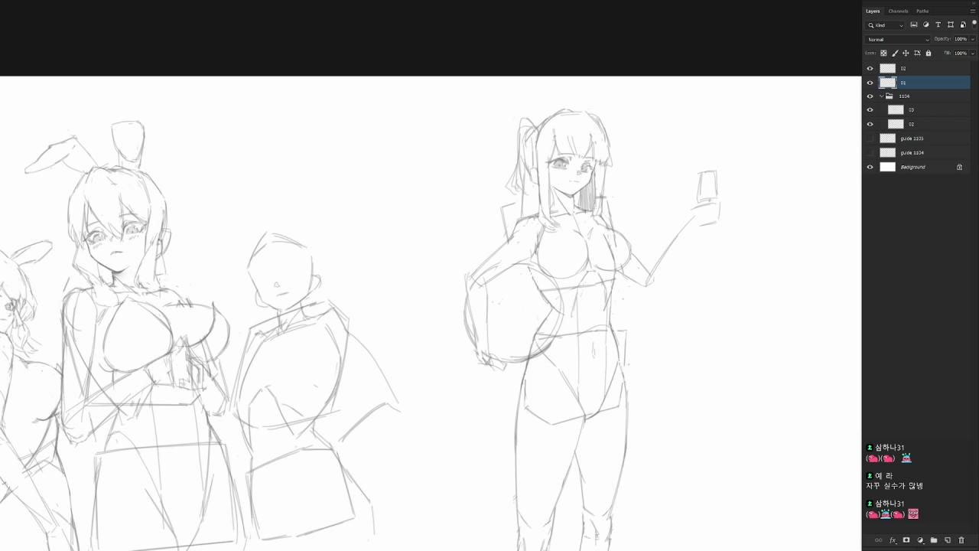
pyautogui.moveTo(524, 184); pyautogui.dragTo(524, 216)
pyautogui.moveTo(526, 171); pyautogui.dragTo(529, 214)
pyautogui.moveTo(531, 176); pyautogui.dragTo(535, 214)
pyautogui.moveTo(538, 183); pyautogui.dragTo(537, 209)
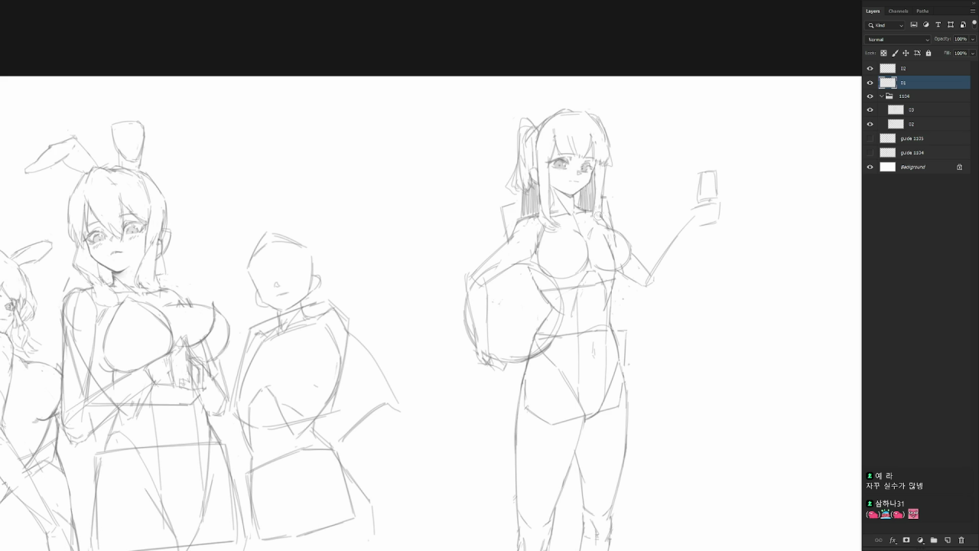
pyautogui.moveTo(595, 202); pyautogui.dragTo(591, 223)
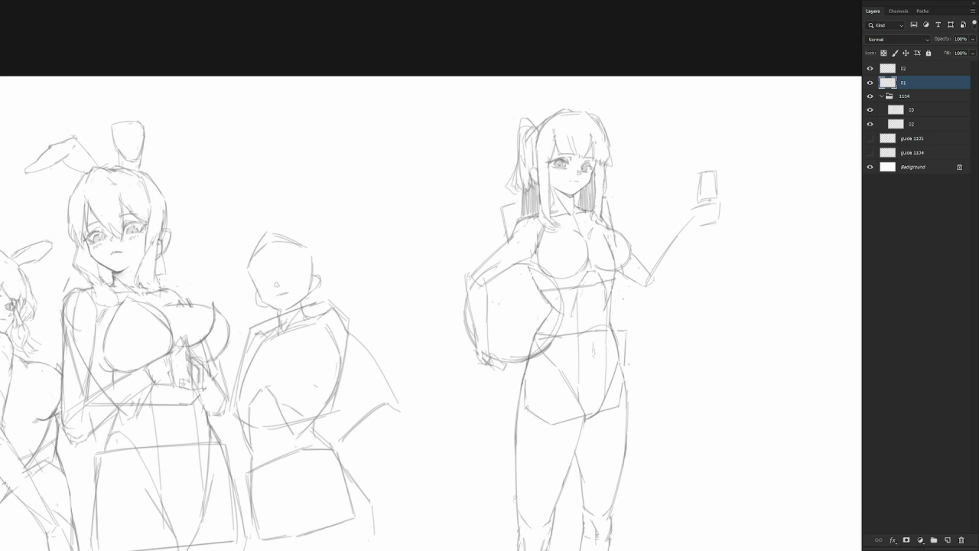
# Refine the raised glass-holding hand and add a finger.
pyautogui.moveTo(683, 184)
pyautogui.mouseDown()
pyautogui.moveTo(659, 175)
pyautogui.moveTo(670, 216)
pyautogui.moveTo(684, 217)
pyautogui.mouseUp()
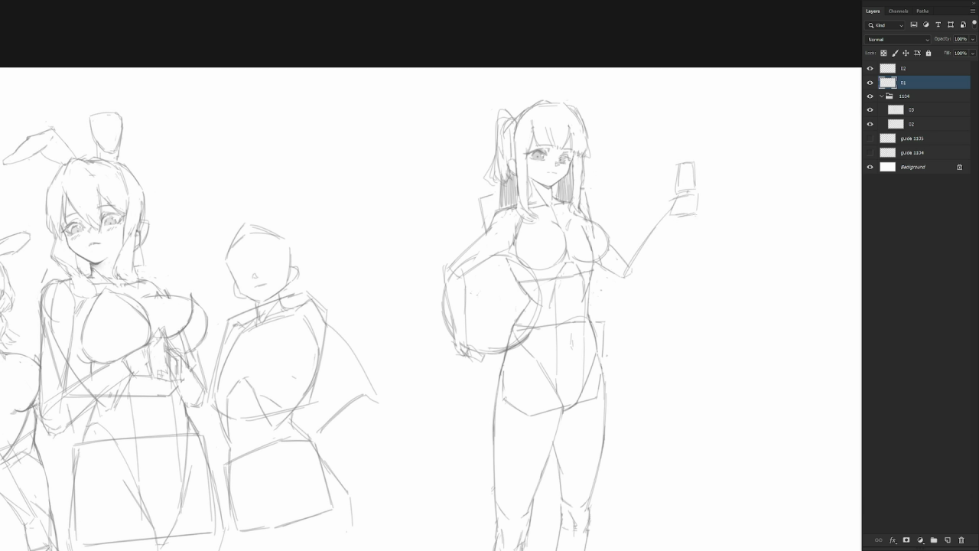
pyautogui.moveTo(697, 185)
pyautogui.mouseDown()
pyautogui.moveTo(698, 199)
pyautogui.moveTo(701, 188)
pyautogui.moveTo(682, 206)
pyautogui.mouseUp()
pyautogui.moveTo(698, 197); pyautogui.dragTo(697, 214)
pyautogui.moveTo(700, 189); pyautogui.dragTo(713, 174)
pyautogui.moveTo(688, 185); pyautogui.dragTo(685, 201)
# Lasso and reposition the raised hand, then darken its bottom edge.
pyautogui.moveTo(676, 233)
pyautogui.mouseDown()
pyautogui.moveTo(675, 222)
pyautogui.moveTo(689, 227)
pyautogui.moveTo(635, 273)
pyautogui.moveTo(640, 244)
pyautogui.moveTo(620, 279)
pyautogui.moveTo(629, 283)
pyautogui.mouseUp()
pyautogui.hotkey('ctrl', 'd')
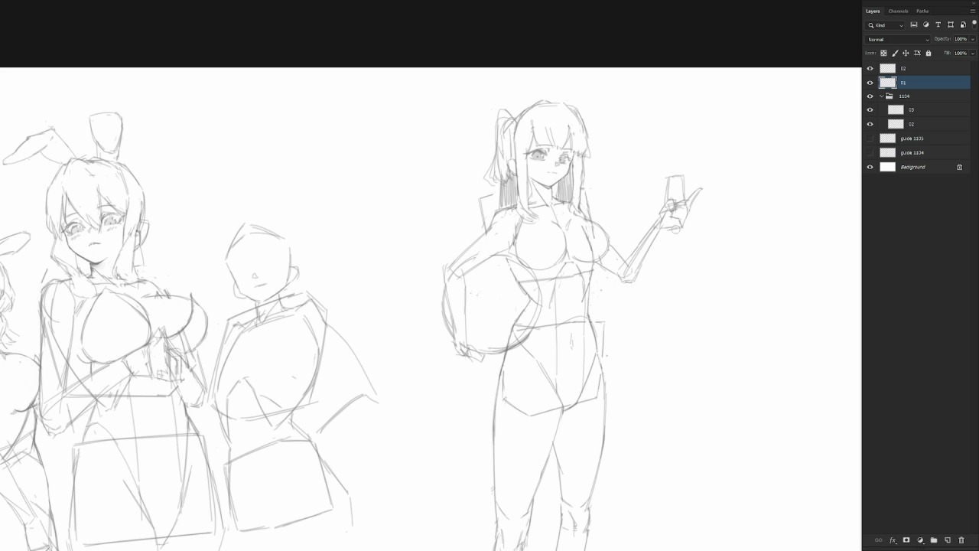
pyautogui.moveTo(663, 225); pyautogui.dragTo(683, 229)
# Draw a rim across the cup's top and steam rising from it.
pyautogui.scroll(-2, 675, 246)
pyautogui.scroll(3, 684, 181)
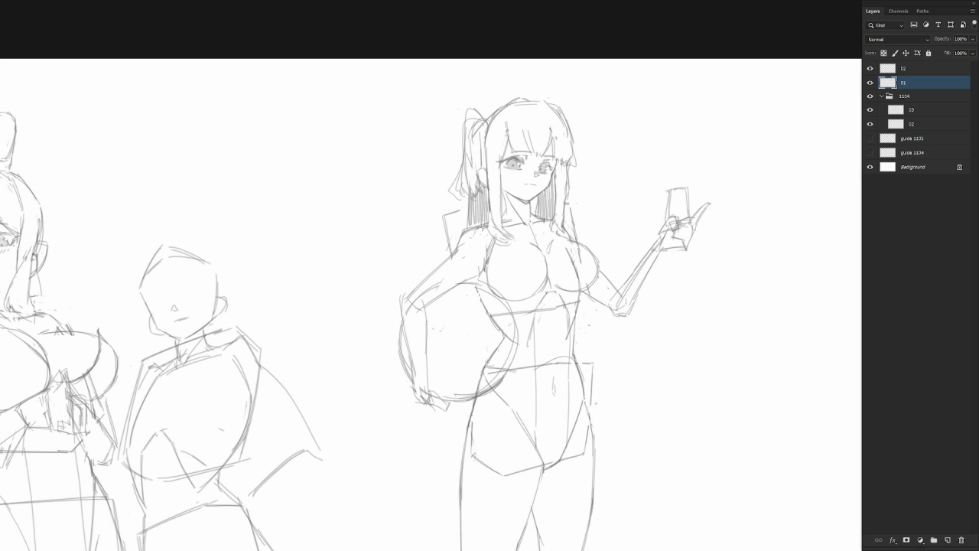
pyautogui.moveTo(669, 199)
pyautogui.mouseDown()
pyautogui.moveTo(688, 198)
pyautogui.moveTo(689, 211)
pyautogui.moveTo(670, 179)
pyautogui.moveTo(684, 179)
pyautogui.moveTo(689, 191)
pyautogui.moveTo(672, 189)
pyautogui.mouseUp()
pyautogui.moveTo(626, 283); pyautogui.dragTo(669, 305)
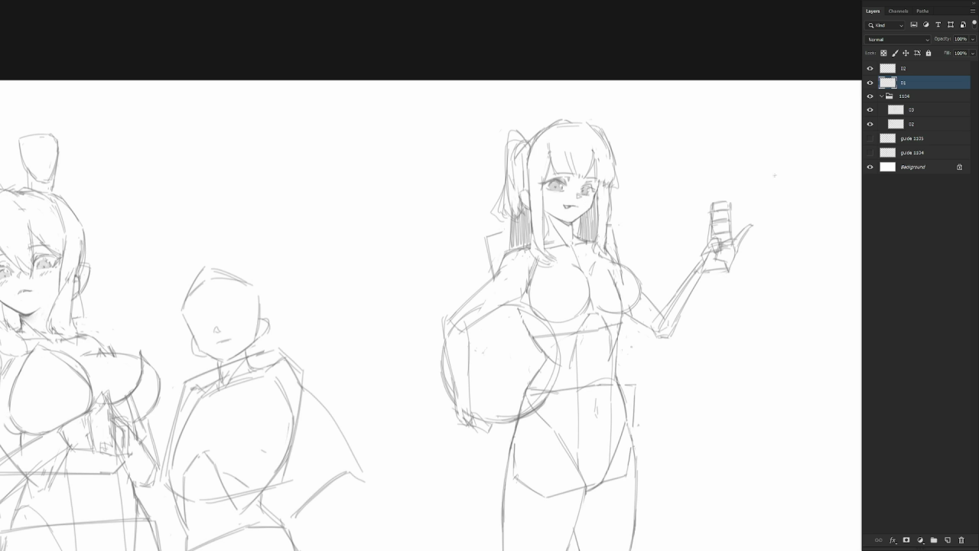
pyautogui.moveTo(709, 195)
pyautogui.mouseDown()
pyautogui.moveTo(710, 133)
pyautogui.moveTo(716, 190)
pyautogui.moveTo(724, 170)
pyautogui.moveTo(729, 200)
pyautogui.mouseUp()
pyautogui.scroll(-3, 717, 267)
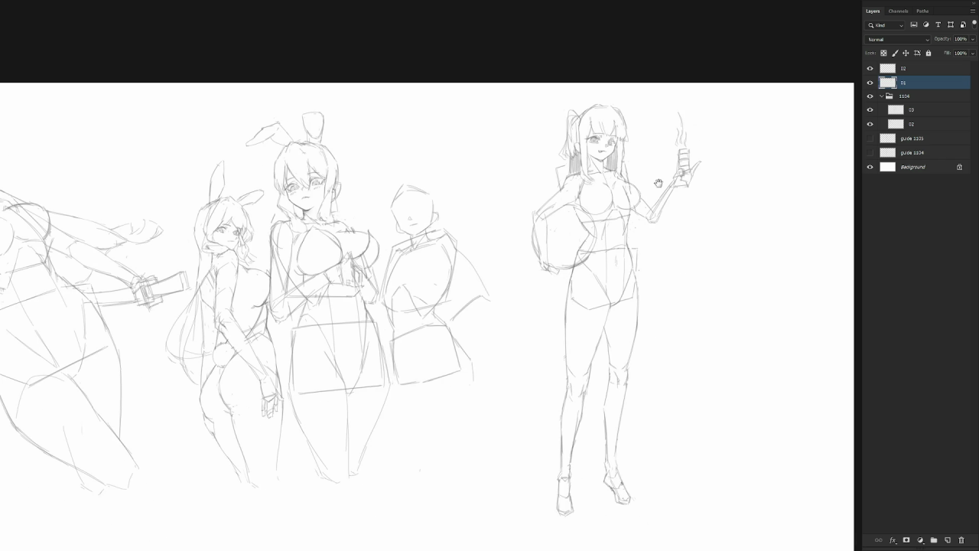
# Add a short torso line and shift the ponytail girl slightly left in the row.
pyautogui.scroll(2, 613, 204)
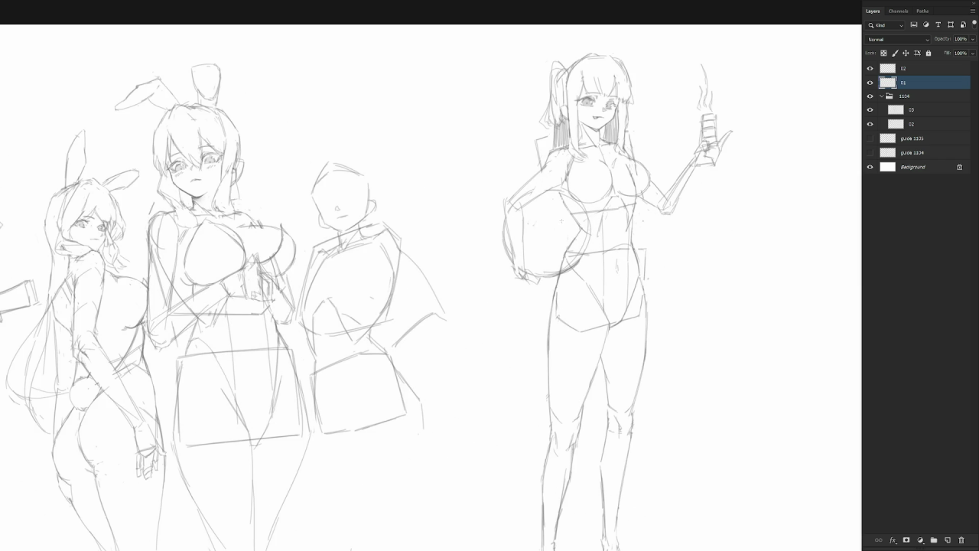
pyautogui.moveTo(557, 217)
pyautogui.mouseDown()
pyautogui.moveTo(567, 215)
pyautogui.moveTo(548, 215)
pyautogui.mouseUp()
pyautogui.scroll(-5, 695, 207)
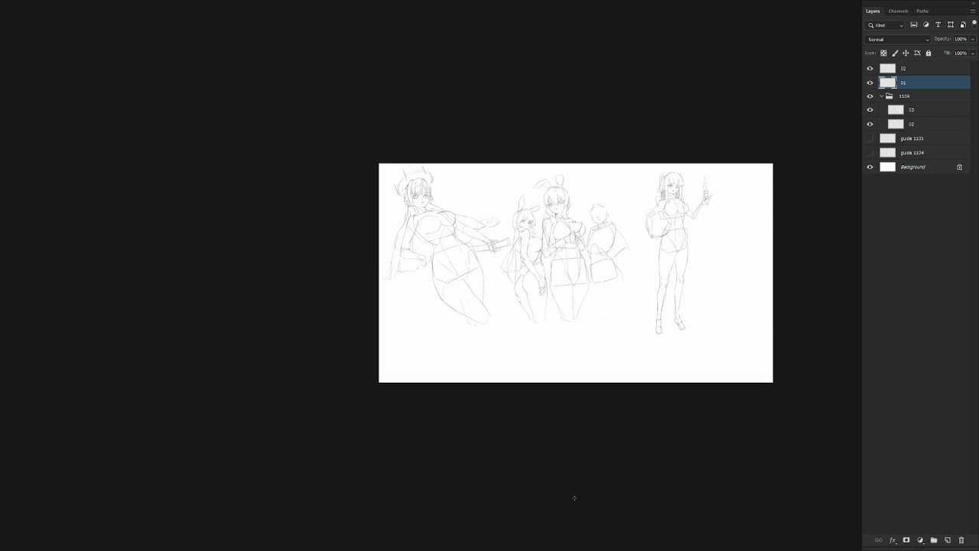
pyautogui.moveTo(663, 319)
pyautogui.mouseDown()
pyautogui.moveTo(638, 339)
pyautogui.moveTo(616, 333)
pyautogui.moveTo(541, 362)
pyautogui.mouseUp()
pyautogui.scroll(3, 551, 371)
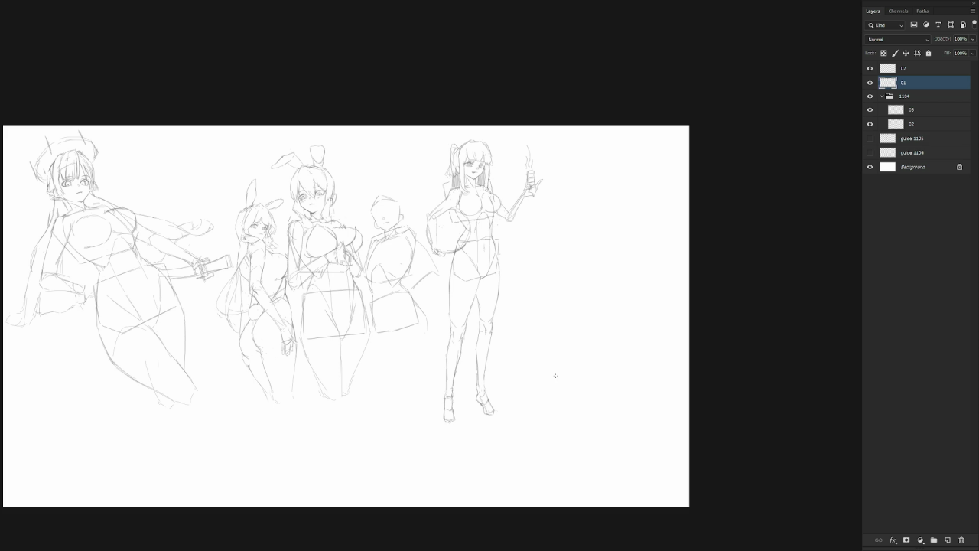
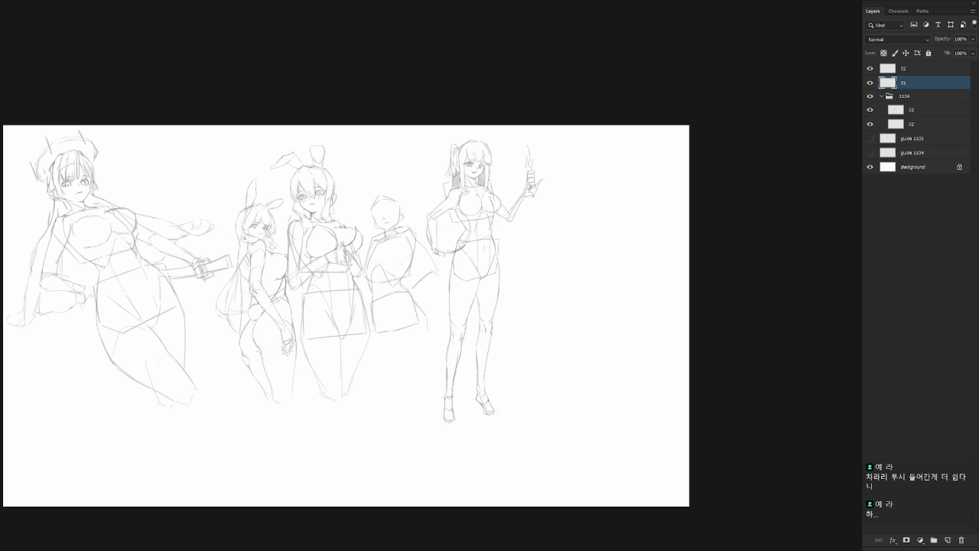
# Lasso the standing figure's thigh and rotate it about 3.6 degrees around a moved pivot.
pyautogui.scroll(3, 544, 291)
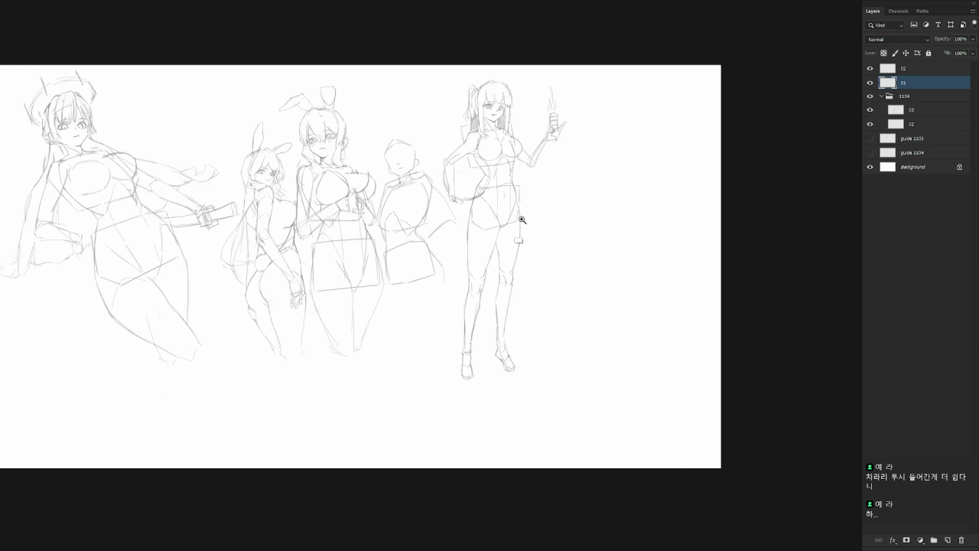
pyautogui.scroll(-1, 539, 274)
pyautogui.press('l')
pyautogui.moveTo(532, 316)
pyautogui.mouseDown()
pyautogui.moveTo(502, 275)
pyautogui.moveTo(507, 314)
pyautogui.mouseUp()
pyautogui.hotkey('ctrl', 't')
pyautogui.moveTo(525, 267)
pyautogui.mouseDown()
pyautogui.moveTo(535, 219)
pyautogui.moveTo(523, 244)
pyautogui.mouseUp()
pyautogui.moveTo(564, 322); pyautogui.dragTo(556, 337)
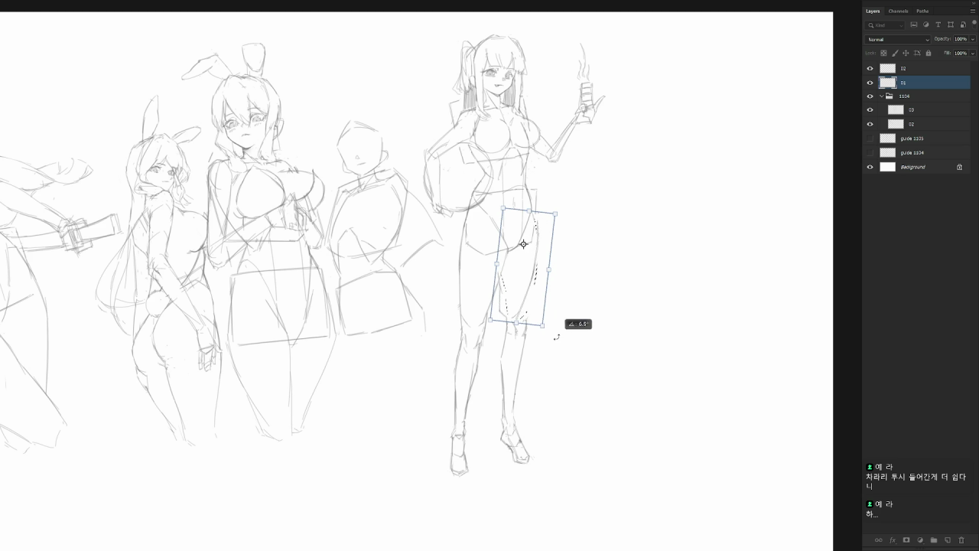
pyautogui.press('Return')
pyautogui.hotkey('ctrl', 'd')
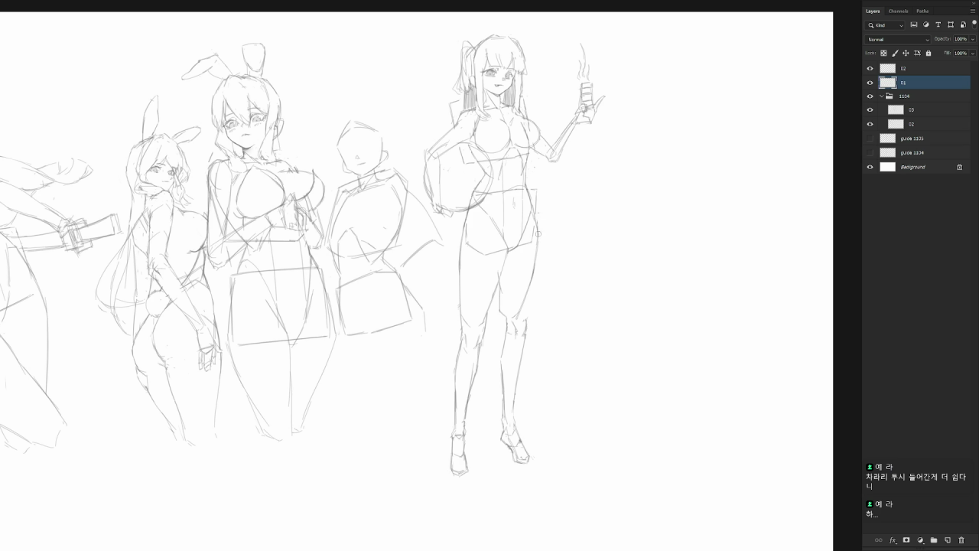
# Lasso the standing figure's lower leg and shift it slightly up and left.
pyautogui.moveTo(530, 325); pyautogui.dragTo(536, 337)
pyautogui.hotkey('ctrl', 't')
pyautogui.moveTo(534, 447); pyautogui.dragTo(528, 444)
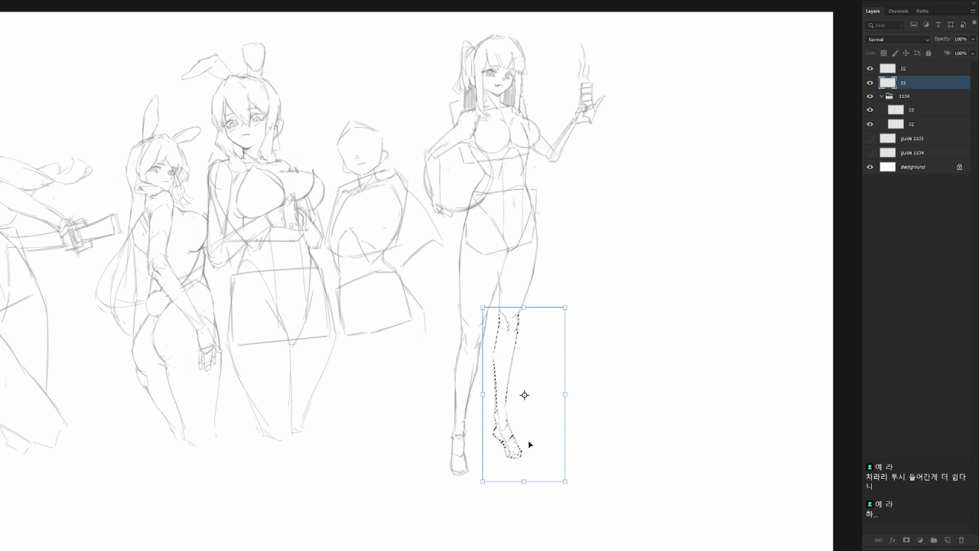
pyautogui.press('Return')
pyautogui.scroll(-2, 581, 344)
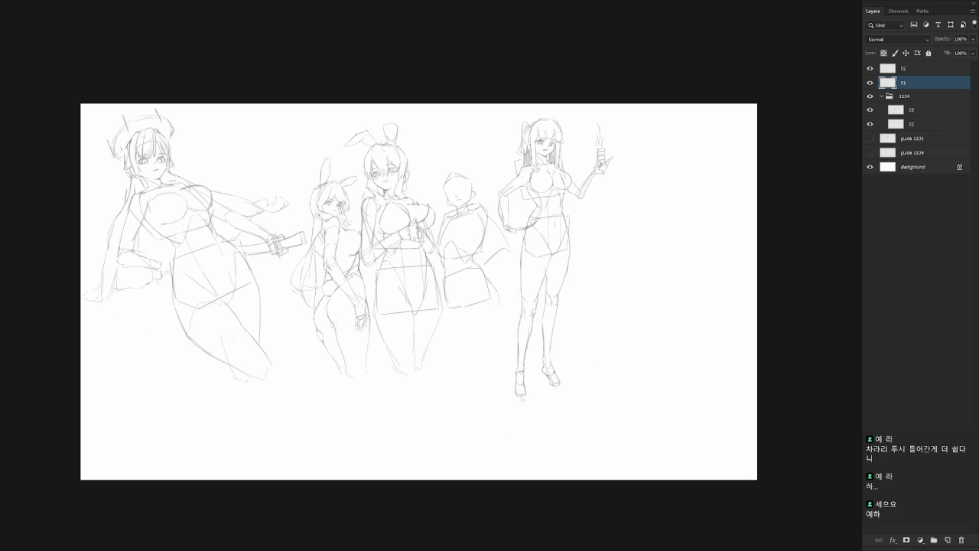
# Sketch a ground line under the standing figure's feet and a short stroke along its hip.
pyautogui.moveTo(564, 387); pyautogui.dragTo(507, 403)
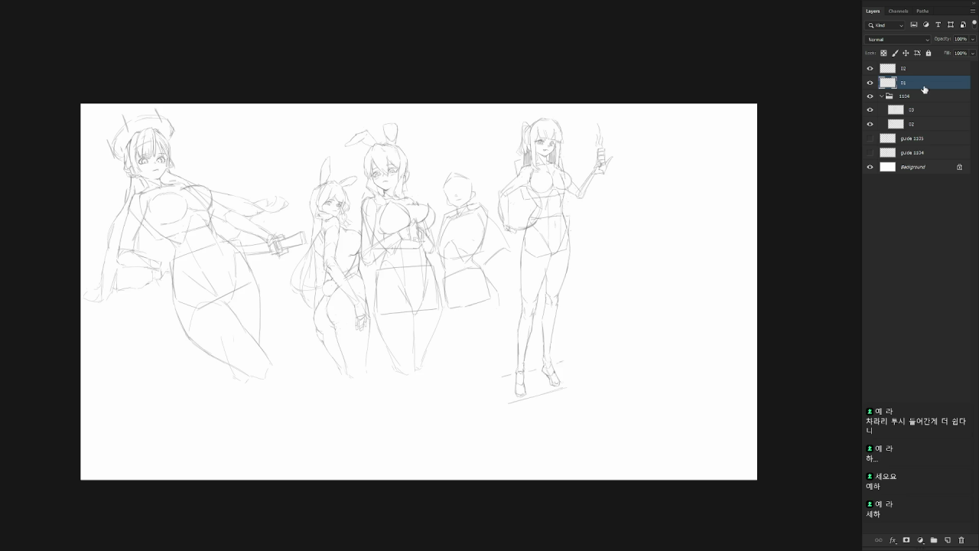
pyautogui.scroll(1, 540, 212)
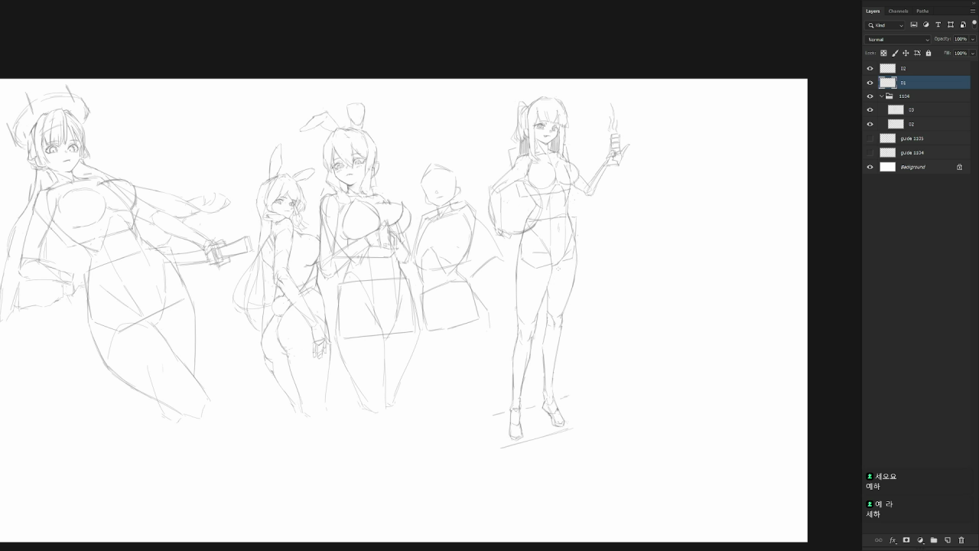
pyautogui.moveTo(555, 284); pyautogui.dragTo(560, 266)
pyautogui.scroll(-1, 595, 245)
pyautogui.hotkey('ctrl', 'shift', 'n')
pyautogui.press('Escape')
pyautogui.hotkey('alt', ']')
pyautogui.scroll(2, 596, 346)
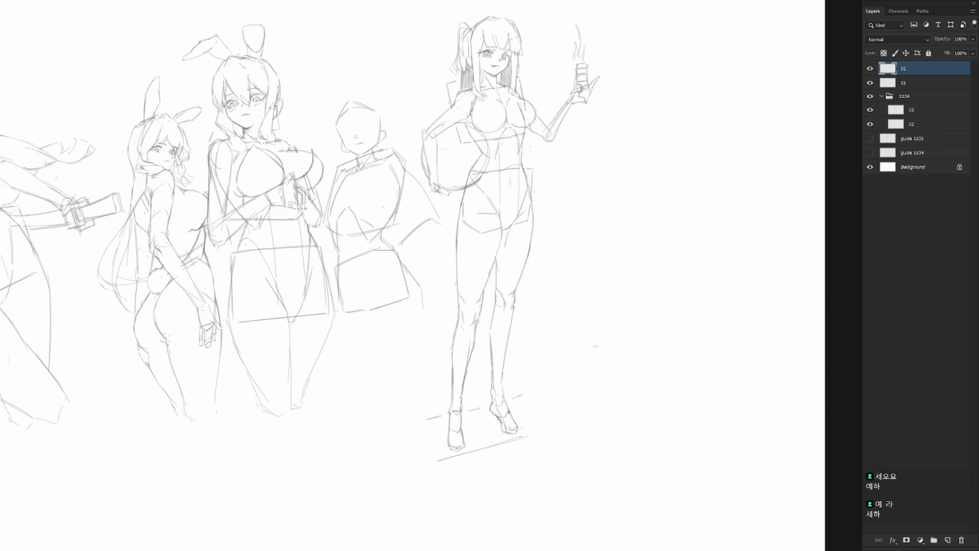
pyautogui.moveTo(655, 444); pyautogui.dragTo(567, 502)
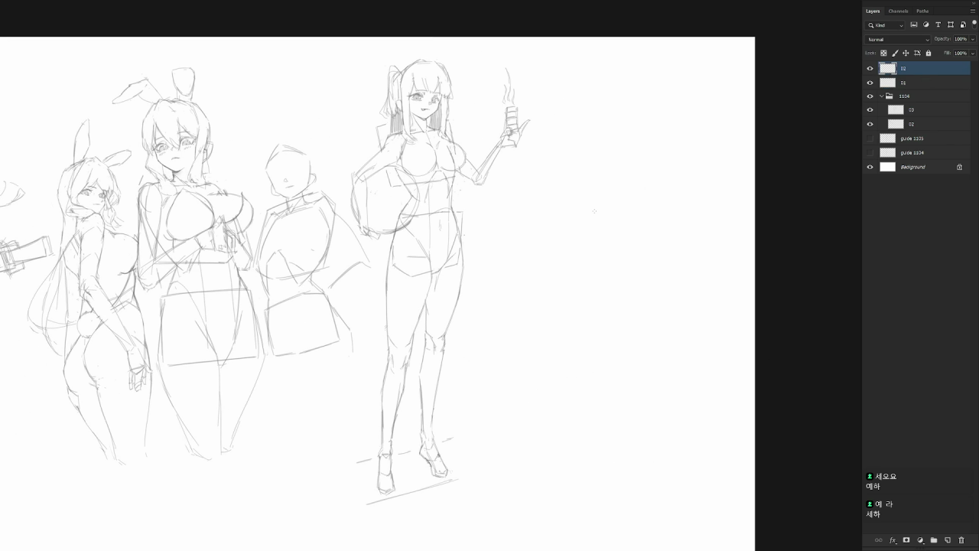
pyautogui.moveTo(582, 223); pyautogui.dragTo(645, 206)
pyautogui.hotkey('ctrl', 'z')
pyautogui.moveTo(558, 213); pyautogui.dragTo(603, 205)
# Sketch the new figure's chest box right of the standing figure, redrawing and erasing edges.
pyautogui.hotkey('ctrl', 'z')
pyautogui.moveTo(540, 212)
pyautogui.mouseDown()
pyautogui.moveTo(562, 207)
pyautogui.moveTo(616, 268)
pyautogui.mouseUp()
pyautogui.hotkey('ctrl', 'z')
pyautogui.moveTo(614, 202)
pyautogui.mouseDown()
pyautogui.moveTo(616, 270)
pyautogui.moveTo(591, 280)
pyautogui.mouseUp()
pyautogui.moveTo(541, 212)
pyautogui.mouseDown()
pyautogui.moveTo(553, 266)
pyautogui.moveTo(550, 257)
pyautogui.moveTo(589, 280)
pyautogui.mouseUp()
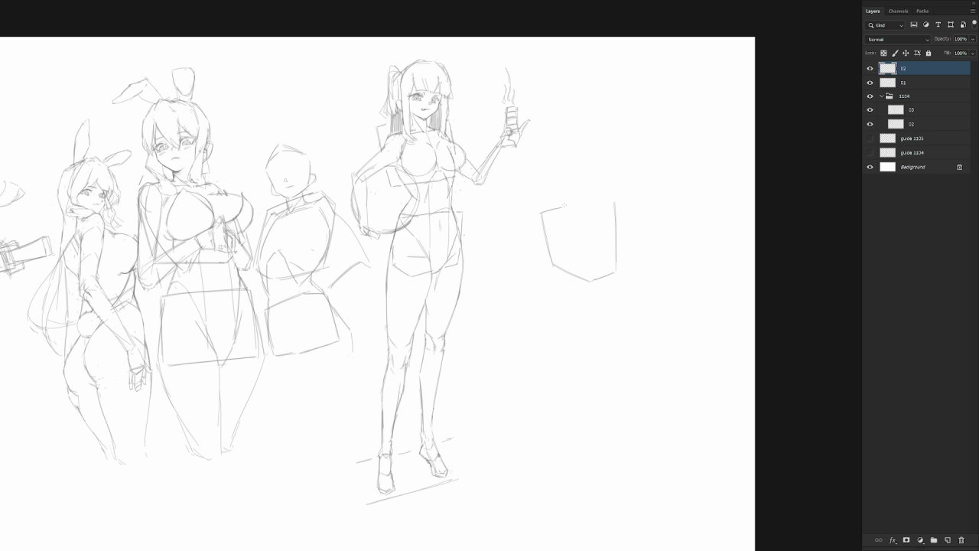
pyautogui.hotkey('ctrl', 'z')
pyautogui.moveTo(542, 212); pyautogui.dragTo(613, 202)
pyautogui.moveTo(597, 278); pyautogui.dragTo(615, 271)
pyautogui.moveTo(616, 274); pyautogui.dragTo(619, 290)
pyautogui.moveTo(557, 274); pyautogui.dragTo(568, 281)
# Draw the pelvis block below the chest and close its bottom edge.
pyautogui.moveTo(573, 304); pyautogui.dragTo(599, 336)
pyautogui.moveTo(602, 287)
pyautogui.mouseDown()
pyautogui.moveTo(619, 295)
pyautogui.moveTo(642, 332)
pyautogui.mouseUp()
pyautogui.hotkey('ctrl', 'z')
pyautogui.moveTo(592, 328)
pyautogui.mouseDown()
pyautogui.moveTo(624, 350)
pyautogui.moveTo(641, 335)
pyautogui.mouseUp()
pyautogui.hotkey('ctrl', 'z')
# Start a head curve above the torso, erasing most of it and redrawing the left end.
pyautogui.hotkey('ctrl', 'z')
pyautogui.moveTo(618, 348); pyautogui.dragTo(640, 331)
pyautogui.moveTo(542, 163)
pyautogui.mouseDown()
pyautogui.moveTo(556, 142)
pyautogui.moveTo(573, 142)
pyautogui.mouseUp()
pyautogui.hotkey('ctrl', 'z')
pyautogui.moveTo(585, 140)
pyautogui.mouseDown()
pyautogui.moveTo(550, 144)
pyautogui.moveTo(536, 159)
pyautogui.mouseUp()
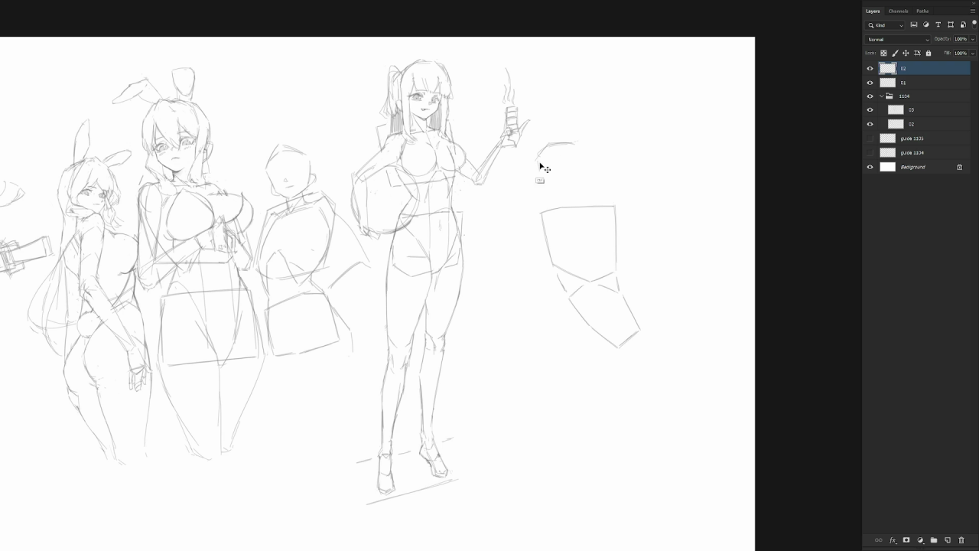
pyautogui.moveTo(541, 157); pyautogui.dragTo(539, 174)
# Draw the head's right and left sides, trying and undoing two jaw strokes.
pyautogui.moveTo(574, 144); pyautogui.dragTo(585, 167)
pyautogui.moveTo(539, 172); pyautogui.dragTo(544, 180)
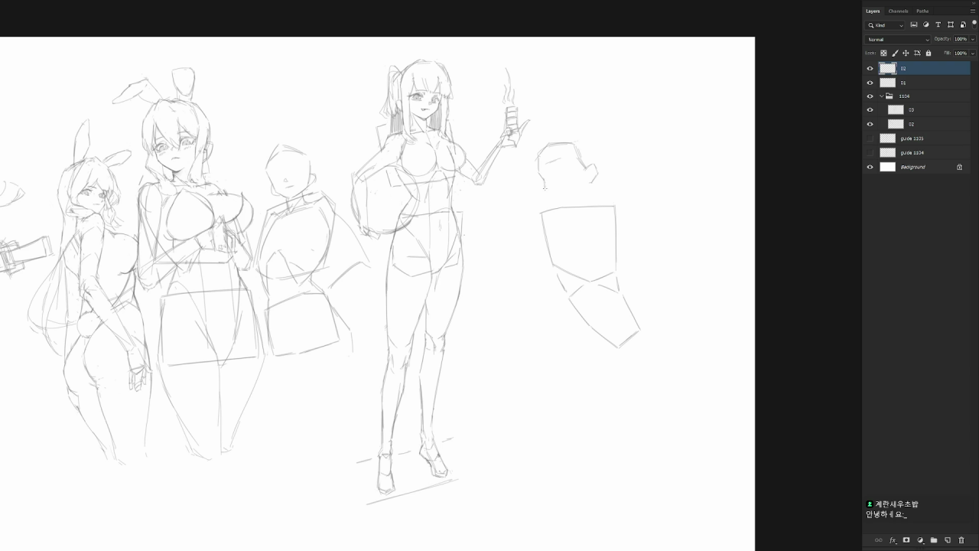
pyautogui.moveTo(544, 186); pyautogui.dragTo(562, 196)
pyautogui.hotkey('ctrl', 'z')
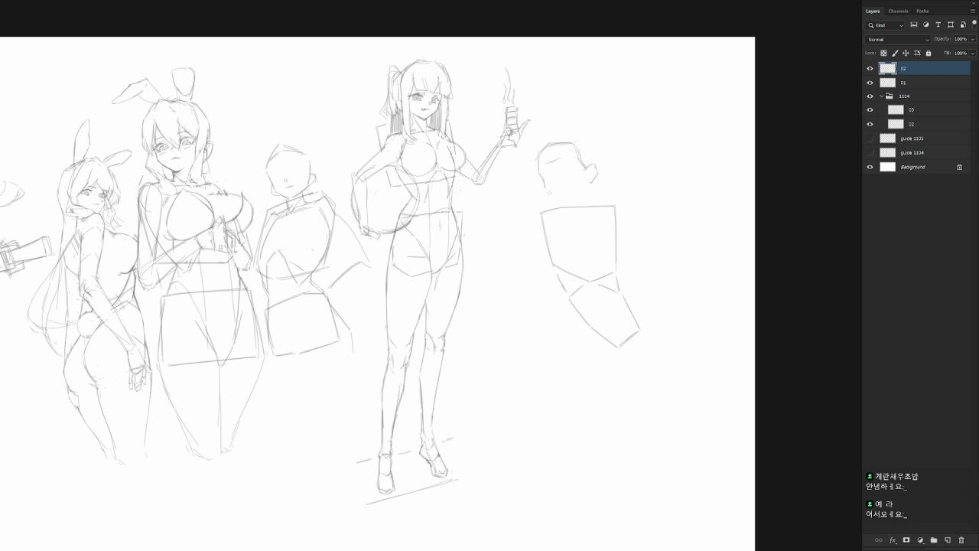
pyautogui.press('b')
pyautogui.moveTo(546, 193); pyautogui.dragTo(596, 177)
pyautogui.hotkey('ctrl', 'z')
pyautogui.hotkey('ctrl', 'z')
pyautogui.hotkey('ctrl', 'z')
pyautogui.hotkey('ctrl', 'z')
pyautogui.hotkey('ctrl', 'z')
pyautogui.hotkey('ctrl', 'z')
# Redraw the head's right side and complete its left side and top into a round outline.
pyautogui.press('l')
pyautogui.press('b')
pyautogui.moveTo(573, 144); pyautogui.dragTo(579, 161)
pyautogui.moveTo(544, 144)
pyautogui.mouseDown()
pyautogui.moveTo(534, 161)
pyautogui.moveTo(579, 144)
pyautogui.moveTo(591, 181)
pyautogui.mouseUp()
pyautogui.moveTo(533, 167)
pyautogui.mouseDown()
pyautogui.moveTo(564, 200)
pyautogui.moveTo(584, 181)
pyautogui.mouseUp()
# Draw an ear, an eye and an open smiling mouth, plus three hair strokes beside the head.
pyautogui.moveTo(589, 160); pyautogui.dragTo(591, 172)
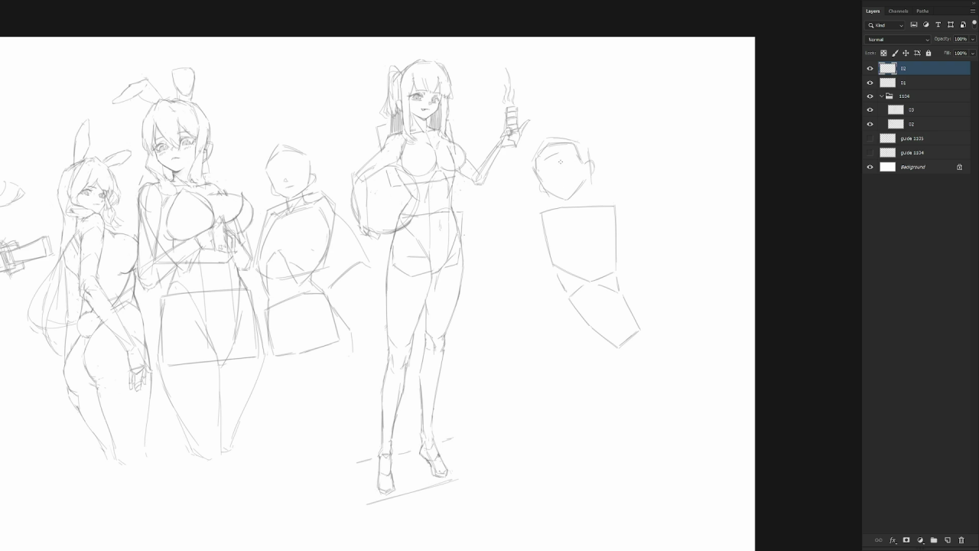
pyautogui.moveTo(559, 162); pyautogui.dragTo(567, 163)
pyautogui.moveTo(556, 184); pyautogui.dragTo(565, 187)
pyautogui.moveTo(527, 162); pyautogui.dragTo(540, 198)
pyautogui.moveTo(526, 163); pyautogui.dragTo(529, 186)
pyautogui.moveTo(594, 139); pyautogui.dragTo(602, 166)
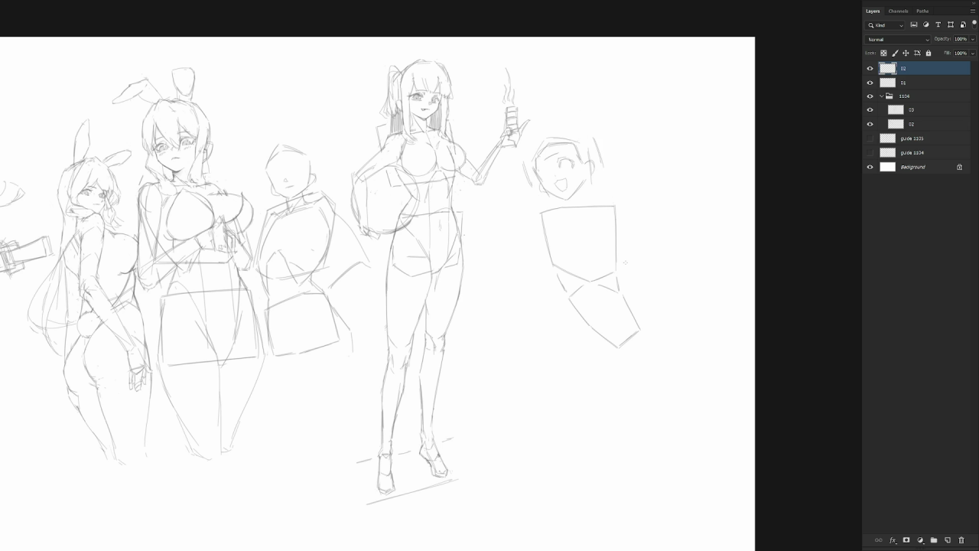